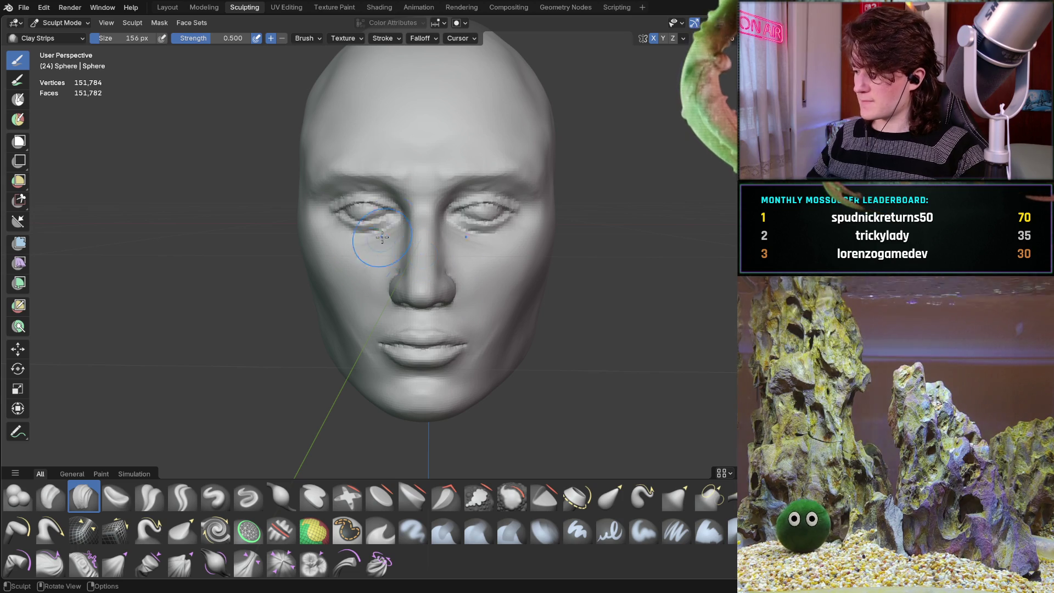
- Orbit the head to a new angle for work on the brow, forehead and eyes
{"action": "mouse_move", "coordinate": [422, 254]}
{"action": "middle_mouse_down"}
{"action": "mouse_move", "coordinate": [523, 202]}
{"action": "mouse_move", "coordinate": [450, 259]}
{"action": "mouse_move", "coordinate": [430, 242]}
{"action": "mouse_move", "coordinate": [430, 265]}
{"action": "mouse_move", "coordinate": [429, 247]}
{"action": "middle_mouse_up"}
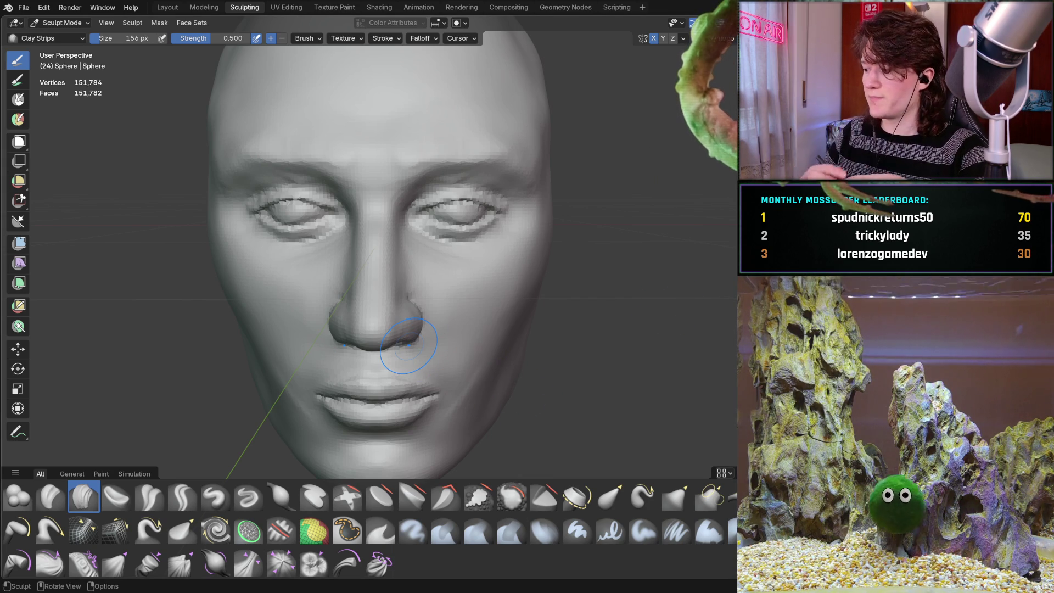
- Orbit the head around the nose to a nearly frontal view
{"action": "middle_click_drag", "start_coordinate": [339, 378], "coordinate": [380, 343]}
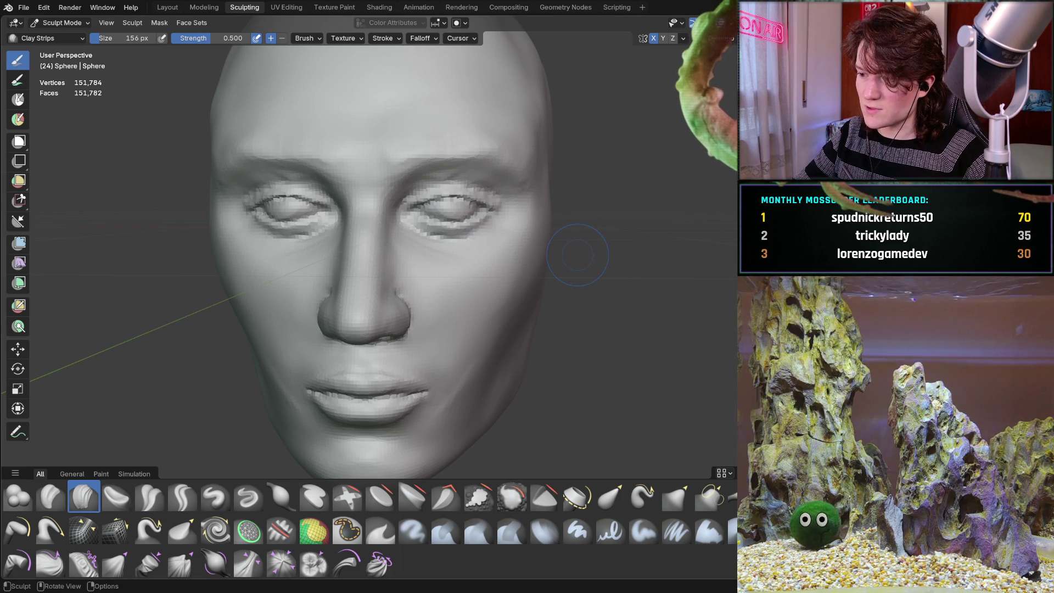
{"action": "mouse_move", "coordinate": [329, 341]}
{"action": "middle_mouse_down"}
{"action": "mouse_move", "coordinate": [348, 344]}
{"action": "mouse_move", "coordinate": [377, 324]}
{"action": "mouse_move", "coordinate": [362, 341]}
{"action": "mouse_move", "coordinate": [349, 242]}
{"action": "mouse_move", "coordinate": [362, 325]}
{"action": "mouse_move", "coordinate": [353, 365]}
{"action": "mouse_move", "coordinate": [352, 313]}
{"action": "mouse_move", "coordinate": [342, 360]}
{"action": "mouse_move", "coordinate": [385, 428]}
{"action": "middle_mouse_up"}
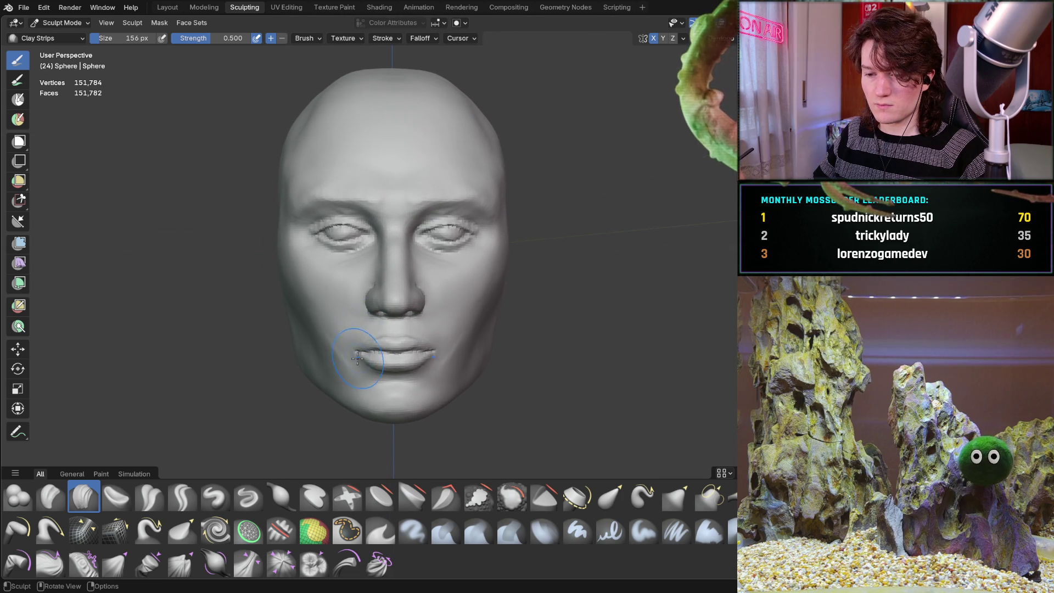
- Switch to the Grab brush with a 224 px radius and adjusted strength
{"action": "key", "text": "g"}
{"action": "key", "text": "f"}
{"action": "left_click", "coordinate": [407, 431]}
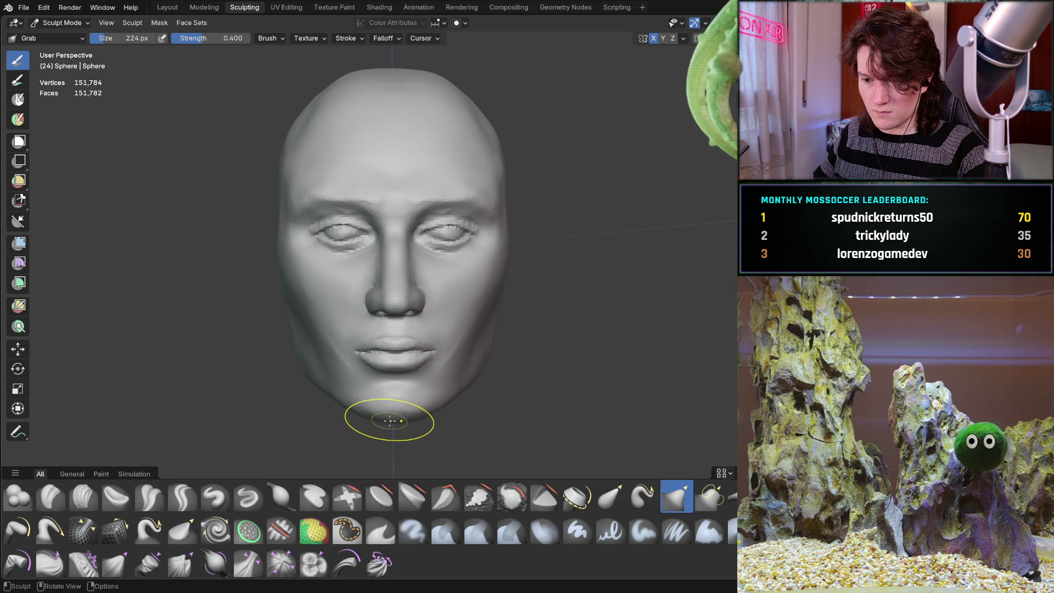
{"action": "key", "text": "shift+f"}
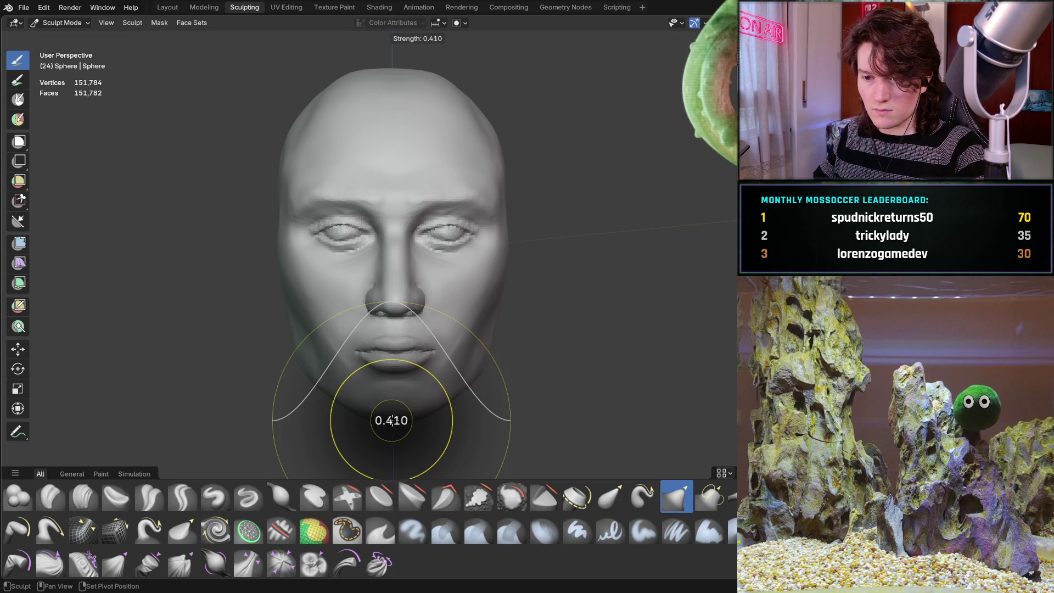
{"action": "left_click", "coordinate": [406, 417]}
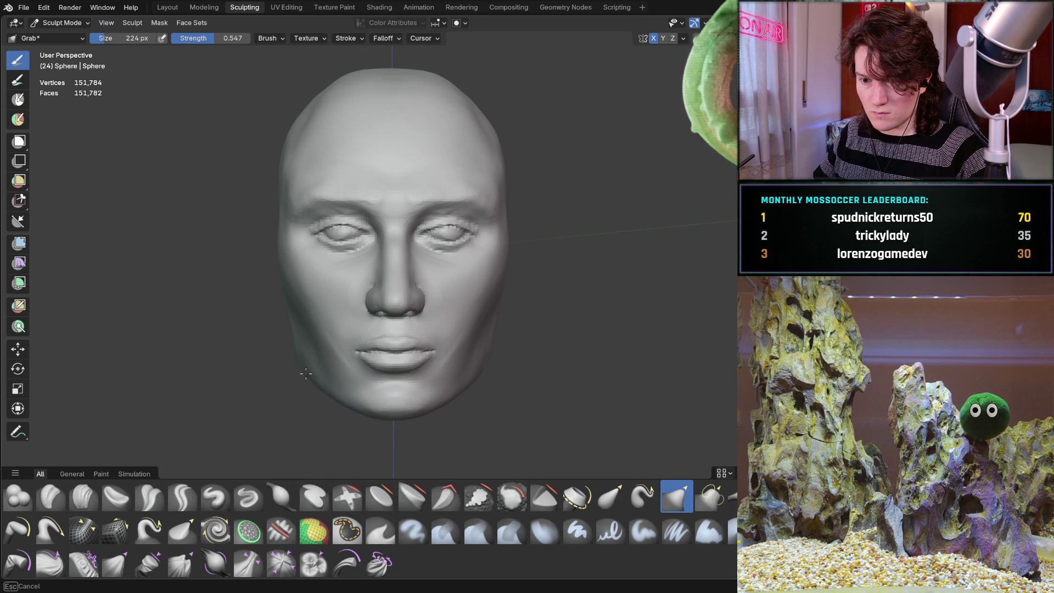
- Pull the lower left jaw edge and cheek slightly outward, then view it in profile
{"action": "left_click_drag", "start_coordinate": [298, 365], "coordinate": [298, 362]}
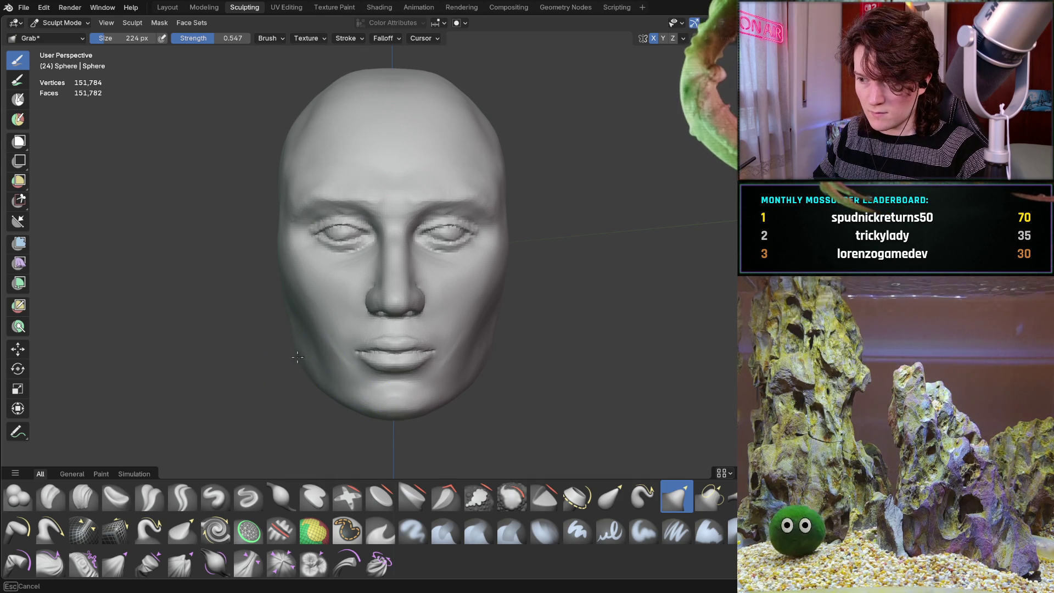
{"action": "left_click_drag", "start_coordinate": [299, 365], "coordinate": [295, 354]}
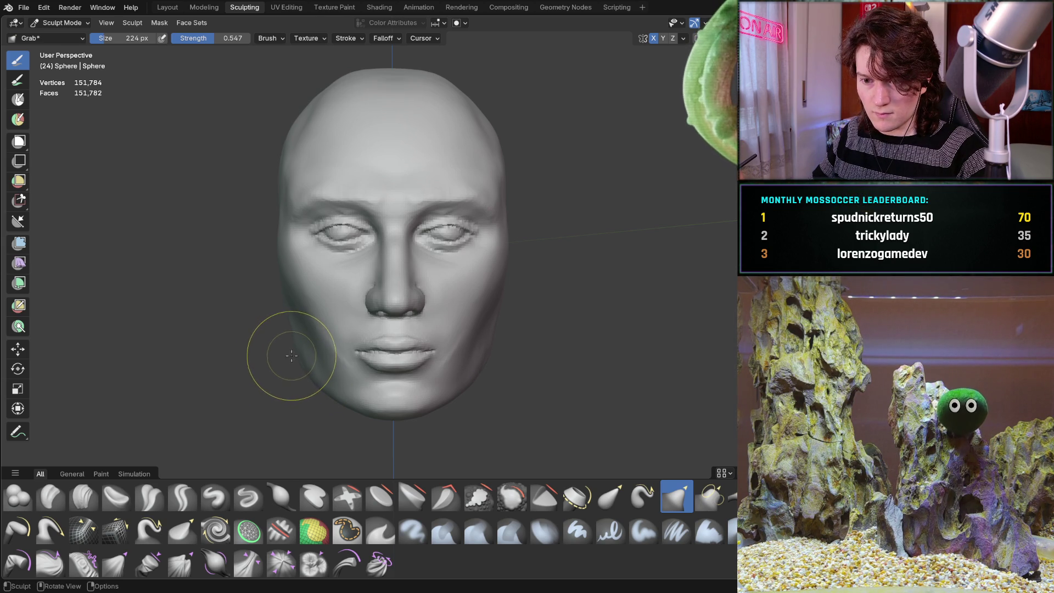
{"action": "left_click_drag", "start_coordinate": [296, 356], "coordinate": [293, 349]}
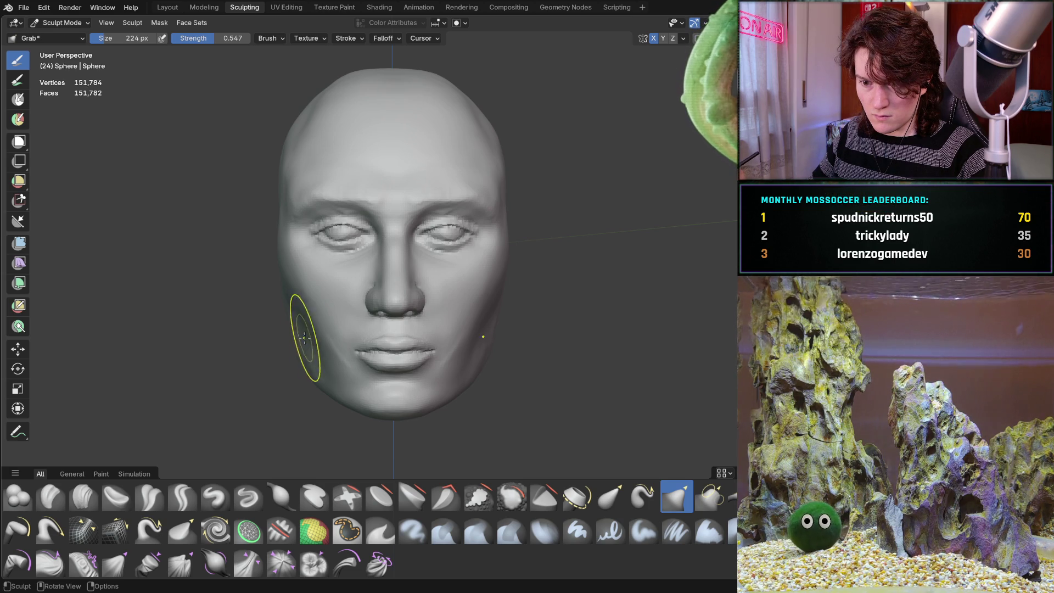
{"action": "mouse_move", "coordinate": [283, 358]}
{"action": "middle_mouse_down"}
{"action": "mouse_move", "coordinate": [395, 344]}
{"action": "mouse_move", "coordinate": [353, 323]}
{"action": "mouse_move", "coordinate": [348, 341]}
{"action": "mouse_move", "coordinate": [364, 314]}
{"action": "mouse_move", "coordinate": [407, 308]}
{"action": "mouse_move", "coordinate": [400, 339]}
{"action": "mouse_move", "coordinate": [303, 322]}
{"action": "mouse_move", "coordinate": [310, 318]}
{"action": "mouse_move", "coordinate": [294, 326]}
{"action": "mouse_move", "coordinate": [411, 361]}
{"action": "mouse_move", "coordinate": [373, 307]}
{"action": "mouse_move", "coordinate": [337, 342]}
{"action": "mouse_move", "coordinate": [294, 342]}
{"action": "middle_mouse_up"}
{"action": "scroll", "coordinate": [337, 301], "scroll_direction": "down", "scroll_amount": 2}
{"action": "scroll", "coordinate": [332, 305], "scroll_direction": "down", "scroll_amount": 3}
- From the left profile, shift the jaw and neck surface slightly, then inspect both sides
{"action": "scroll", "coordinate": [294, 342], "scroll_direction": "down", "scroll_amount": 3}
{"action": "mouse_move", "coordinate": [270, 384]}
{"action": "middle_mouse_down"}
{"action": "mouse_move", "coordinate": [339, 309]}
{"action": "mouse_move", "coordinate": [306, 302]}
{"action": "middle_mouse_up"}
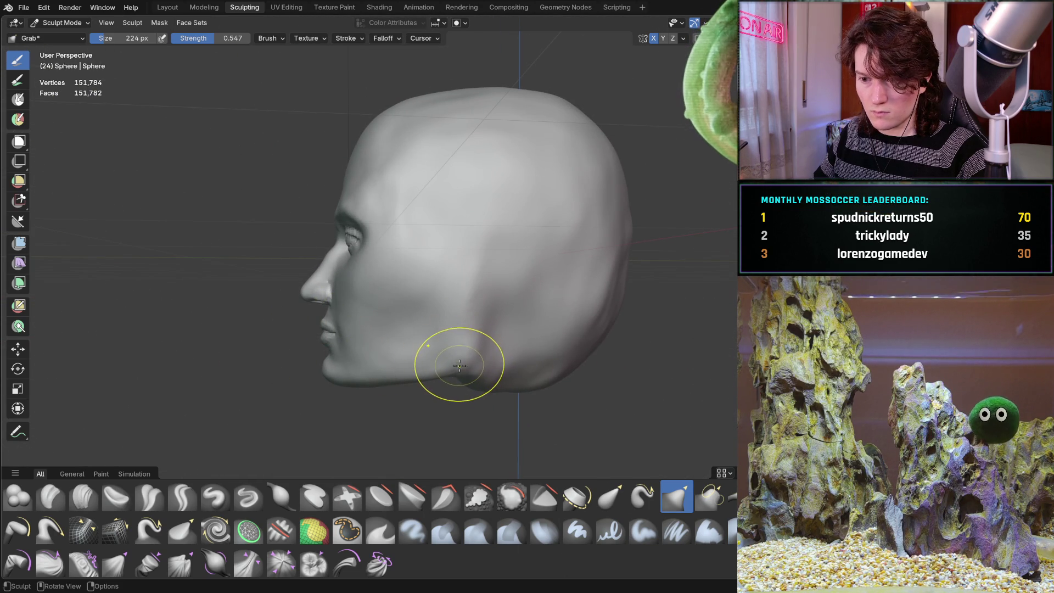
{"action": "mouse_move", "coordinate": [464, 361]}
{"action": "left_mouse_down"}
{"action": "mouse_move", "coordinate": [468, 353]}
{"action": "mouse_move", "coordinate": [436, 371]}
{"action": "left_mouse_up"}
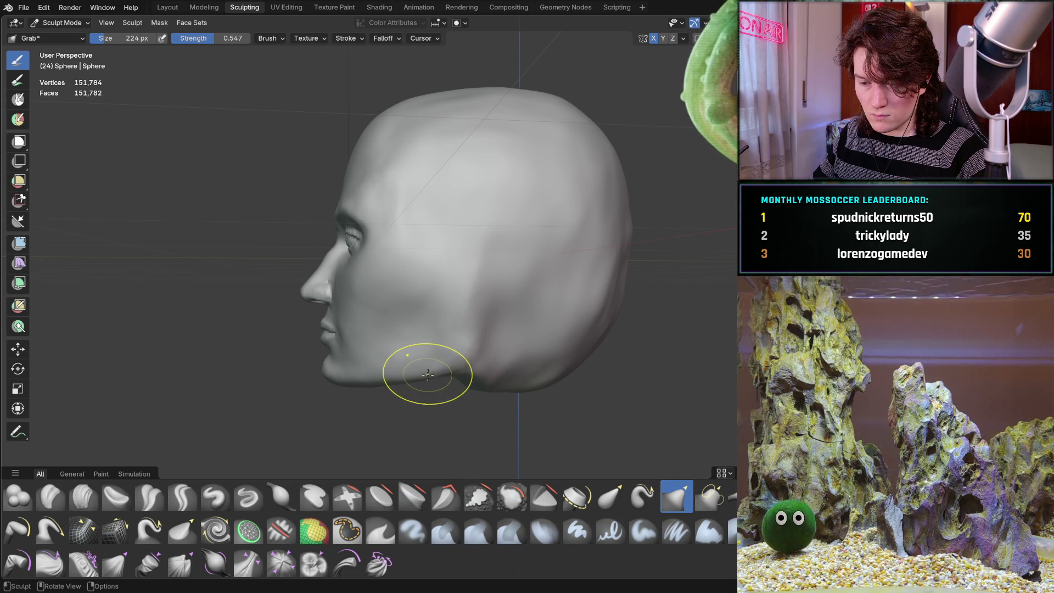
{"action": "mouse_move", "coordinate": [372, 365]}
{"action": "middle_mouse_down"}
{"action": "mouse_move", "coordinate": [495, 331]}
{"action": "mouse_move", "coordinate": [379, 354]}
{"action": "mouse_move", "coordinate": [478, 348]}
{"action": "mouse_move", "coordinate": [273, 361]}
{"action": "middle_mouse_up"}
{"action": "scroll", "coordinate": [361, 340], "scroll_direction": "up", "scroll_amount": 2}
{"action": "scroll", "coordinate": [273, 361], "scroll_direction": "down", "scroll_amount": 2}
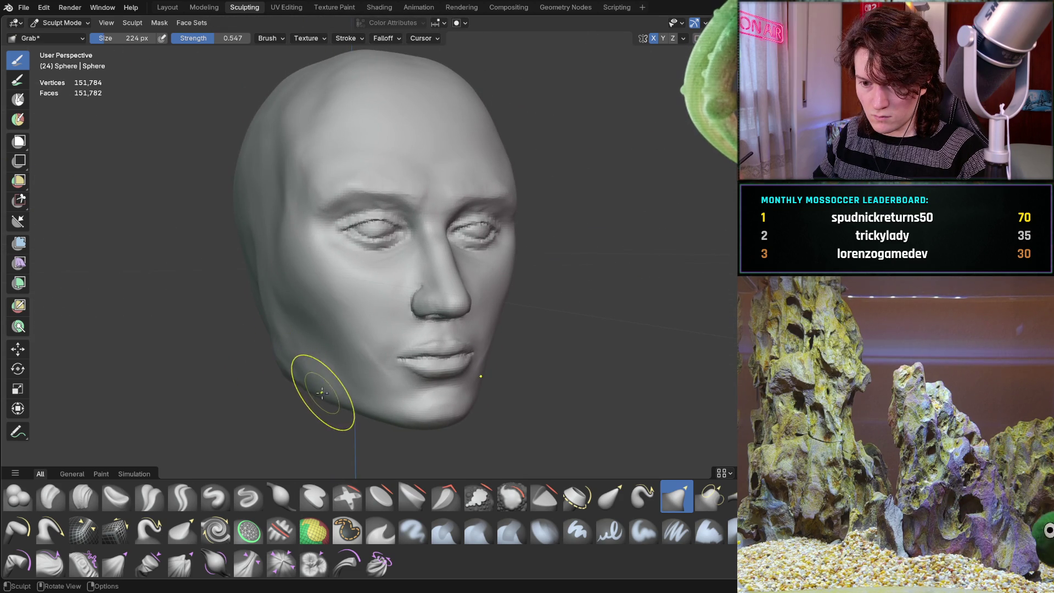
{"action": "mouse_move", "coordinate": [340, 381]}
{"action": "middle_mouse_down"}
{"action": "mouse_move", "coordinate": [395, 373]}
{"action": "mouse_move", "coordinate": [279, 337]}
{"action": "mouse_move", "coordinate": [382, 329]}
{"action": "mouse_move", "coordinate": [447, 377]}
{"action": "mouse_move", "coordinate": [470, 342]}
{"action": "middle_mouse_up"}
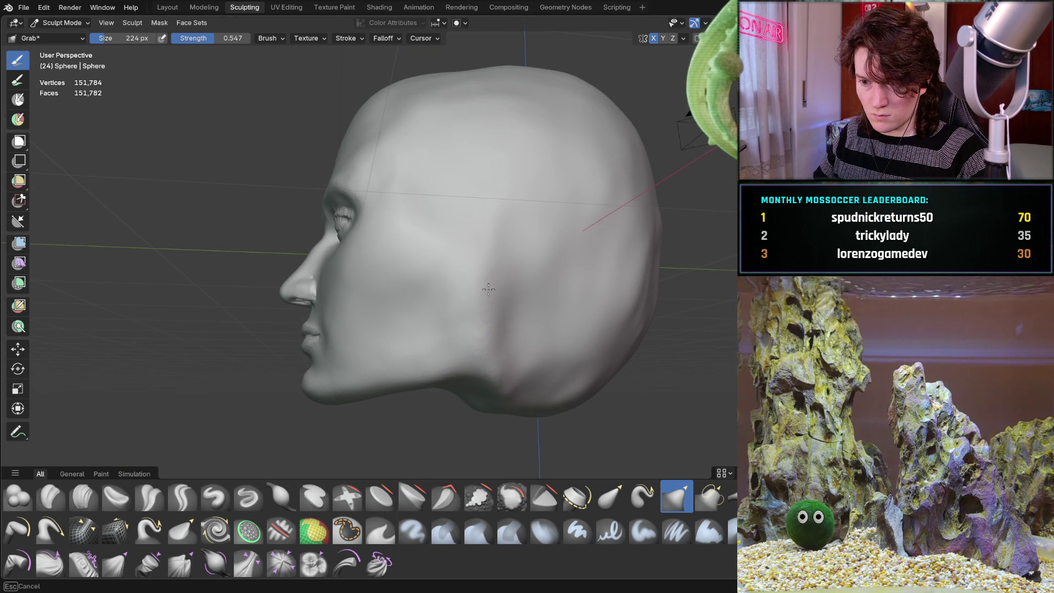
{"action": "mouse_move", "coordinate": [381, 318]}
{"action": "middle_mouse_down"}
{"action": "mouse_move", "coordinate": [522, 354]}
{"action": "mouse_move", "coordinate": [642, 324]}
{"action": "mouse_move", "coordinate": [300, 352]}
{"action": "middle_mouse_up"}
- Switch to Clay Strips at 176 px and lay two upward ridges on the cheek
{"action": "key", "text": "c"}
{"action": "scroll", "coordinate": [329, 329], "scroll_direction": "up", "scroll_amount": 4}
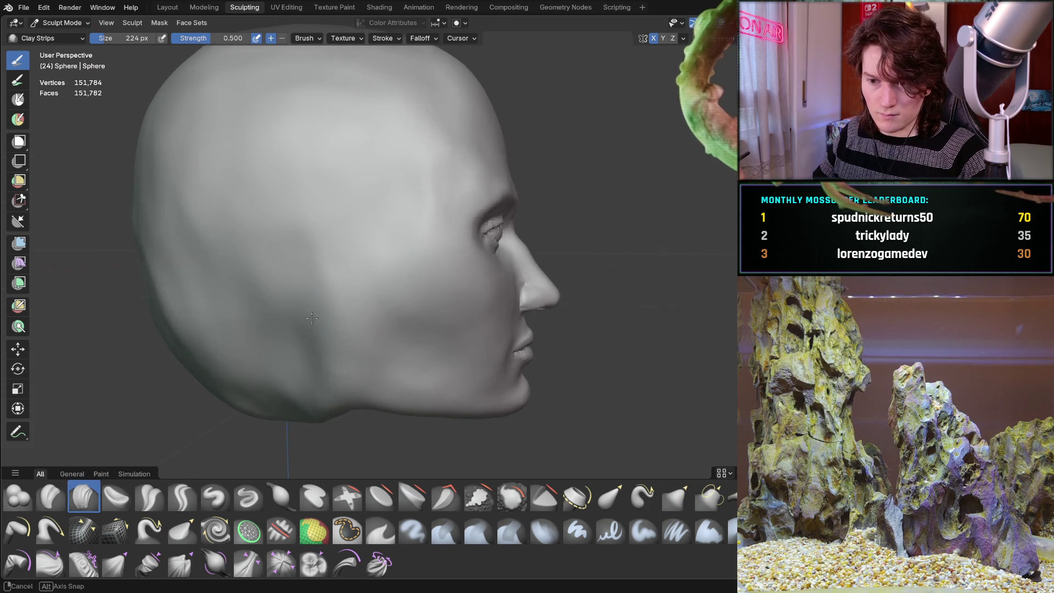
{"action": "middle_click_drag", "start_coordinate": [359, 359], "coordinate": [361, 344]}
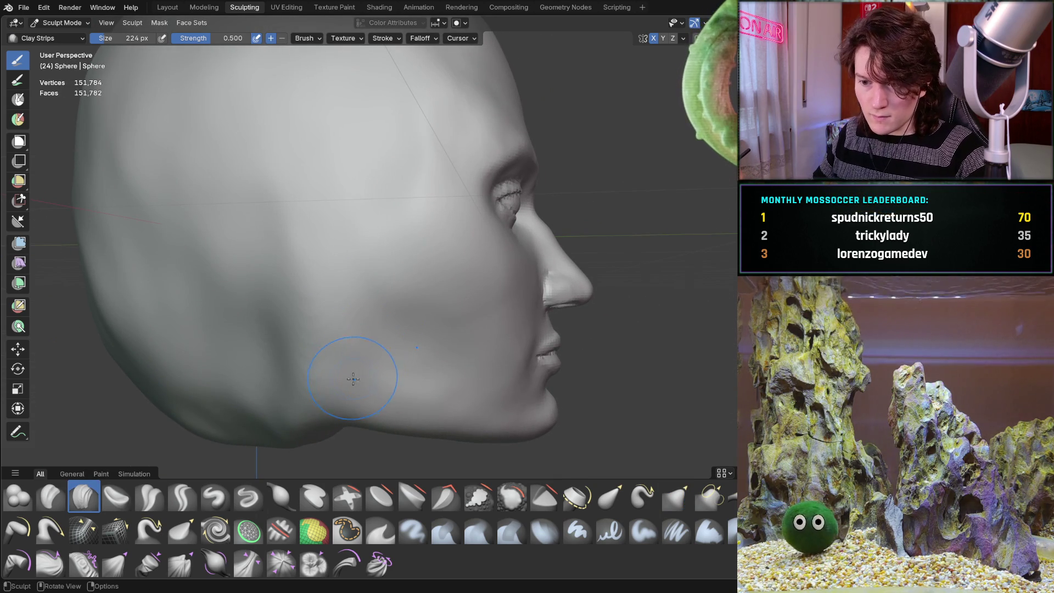
{"action": "key", "text": "f"}
{"action": "left_click", "coordinate": [344, 375]}
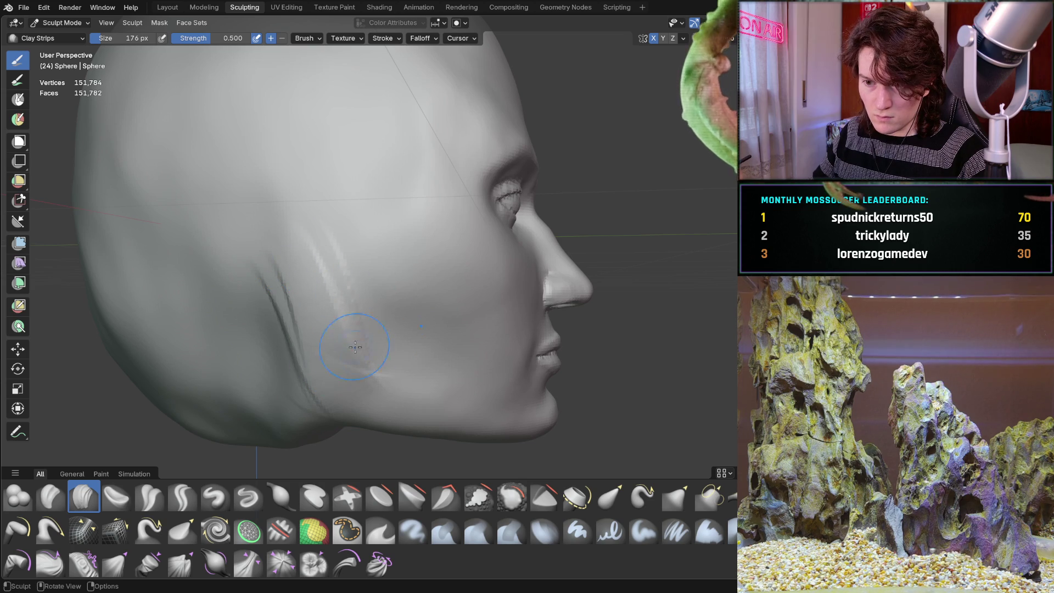
{"action": "left_click_drag", "start_coordinate": [364, 435], "coordinate": [341, 302]}
{"action": "mouse_move", "coordinate": [305, 385]}
{"action": "left_mouse_down"}
{"action": "mouse_move", "coordinate": [316, 248]}
{"action": "mouse_move", "coordinate": [340, 333]}
{"action": "left_mouse_up"}
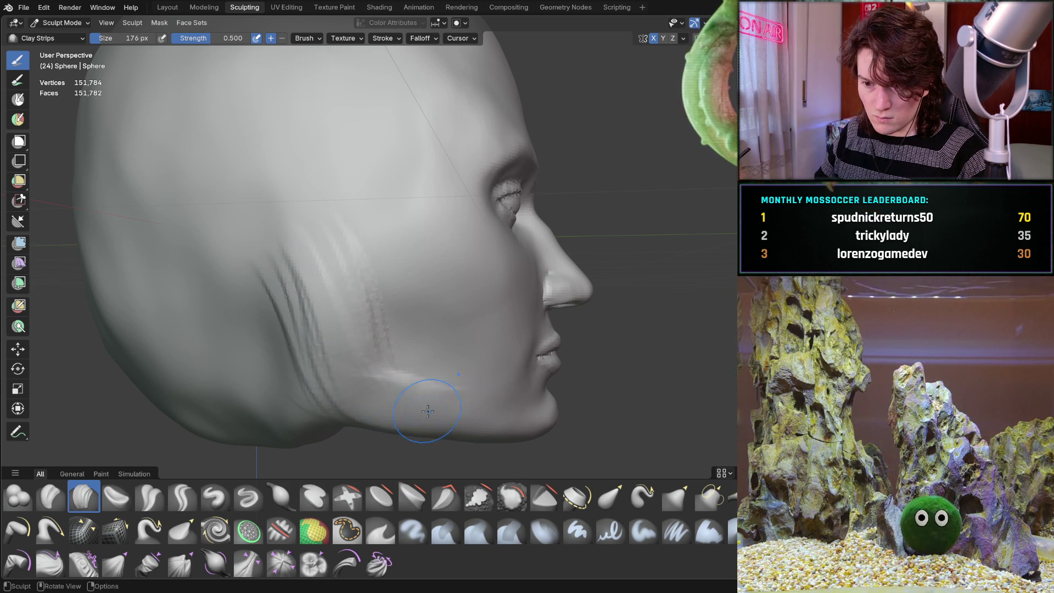
{"action": "mouse_move", "coordinate": [427, 385]}
{"action": "middle_mouse_down"}
{"action": "mouse_move", "coordinate": [325, 344]}
{"action": "mouse_move", "coordinate": [419, 360]}
{"action": "mouse_move", "coordinate": [329, 335]}
{"action": "mouse_move", "coordinate": [384, 319]}
{"action": "mouse_move", "coordinate": [348, 302]}
{"action": "middle_mouse_up"}
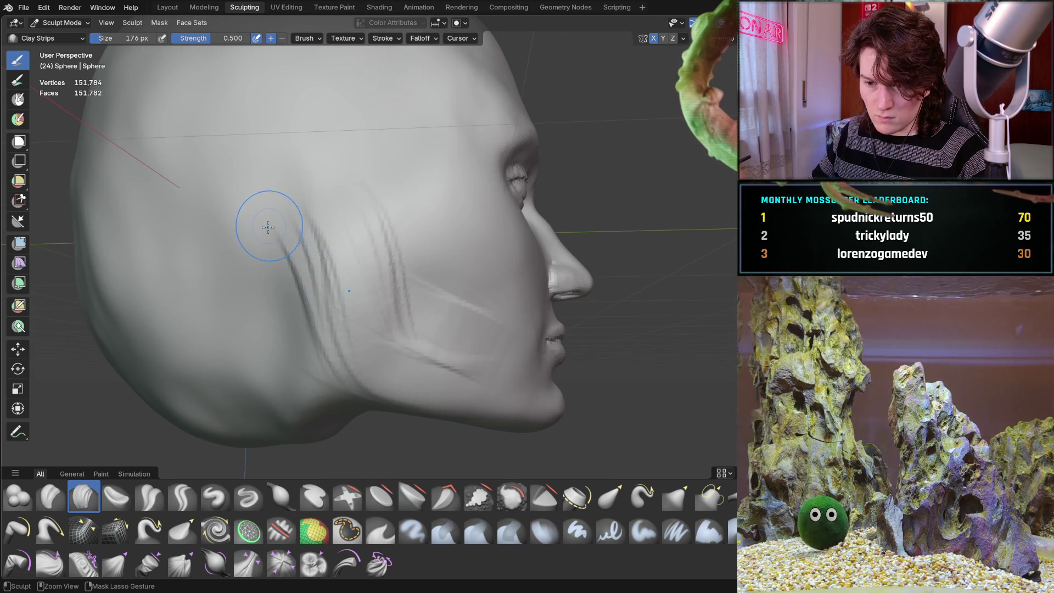
- Add clay strips over the temple and cheek and along the jawline
{"action": "left_click_drag", "start_coordinate": [271, 224], "coordinate": [316, 352]}
{"action": "left_click_drag", "start_coordinate": [269, 250], "coordinate": [312, 400]}
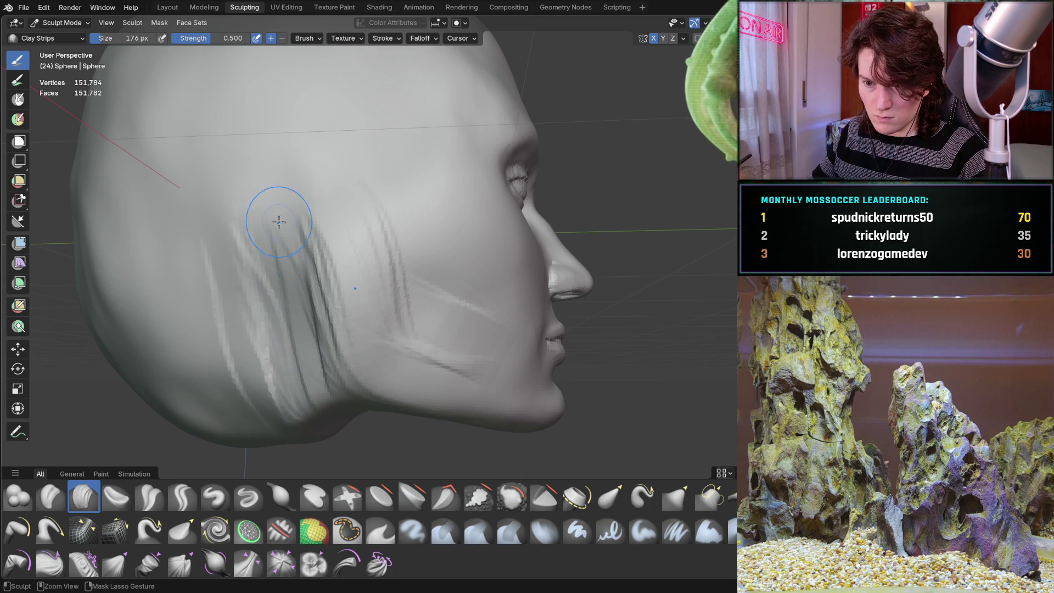
{"action": "left_click_drag", "start_coordinate": [274, 264], "coordinate": [329, 417]}
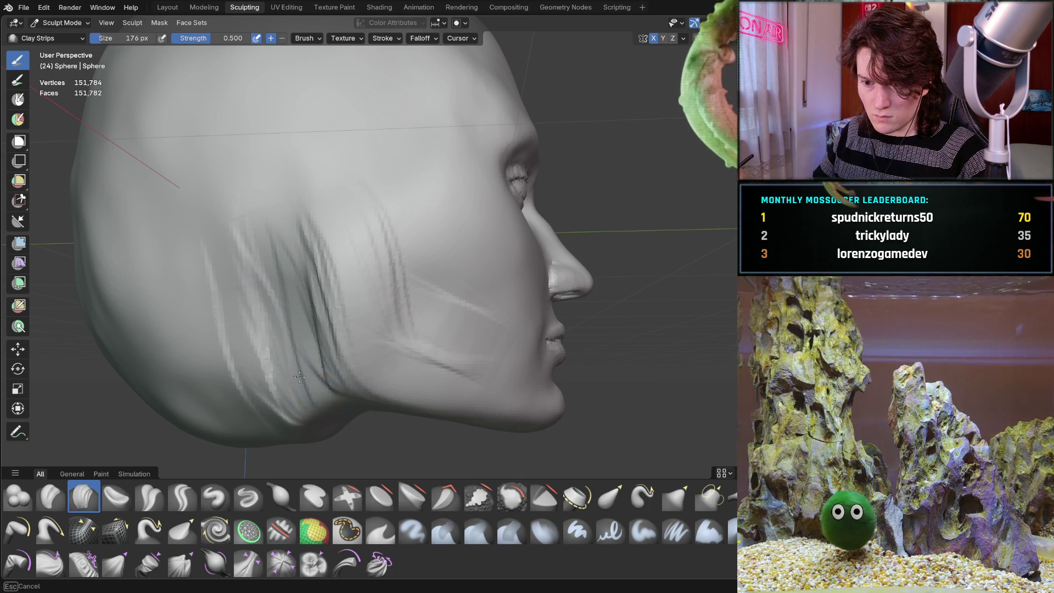
{"action": "mouse_move", "coordinate": [274, 338]}
{"action": "left_mouse_down"}
{"action": "mouse_move", "coordinate": [247, 254]}
{"action": "mouse_move", "coordinate": [216, 258]}
{"action": "left_mouse_up"}
{"action": "mouse_move", "coordinate": [217, 258]}
{"action": "middle_mouse_down"}
{"action": "mouse_move", "coordinate": [201, 325]}
{"action": "mouse_move", "coordinate": [207, 351]}
{"action": "mouse_move", "coordinate": [165, 335]}
{"action": "mouse_move", "coordinate": [274, 323]}
{"action": "middle_mouse_up"}
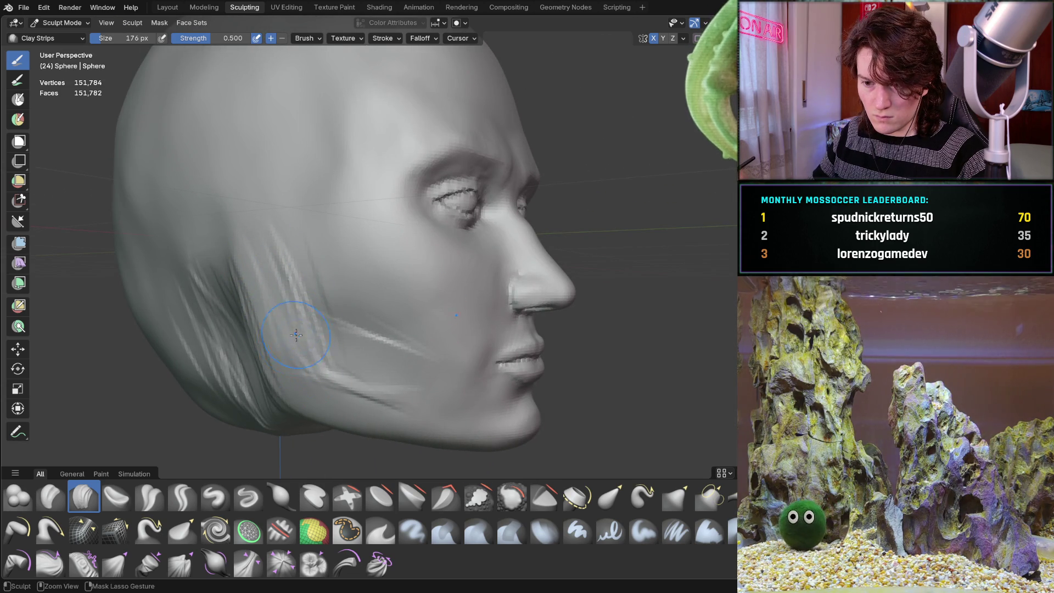
{"action": "left_click_drag", "start_coordinate": [319, 420], "coordinate": [397, 432]}
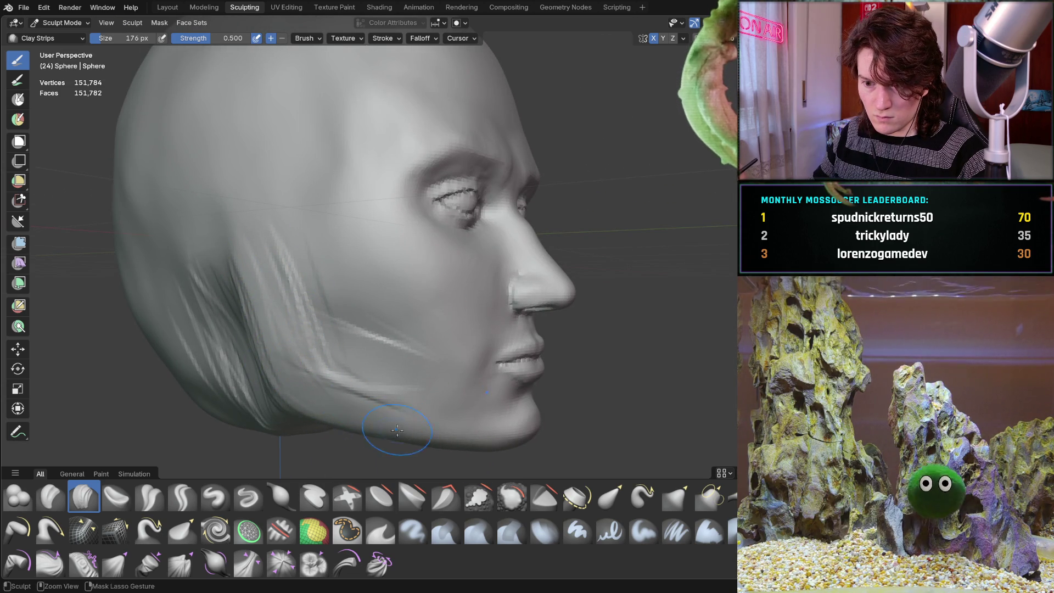
{"action": "mouse_move", "coordinate": [377, 429]}
{"action": "middle_mouse_down"}
{"action": "mouse_move", "coordinate": [307, 285]}
{"action": "mouse_move", "coordinate": [155, 134]}
{"action": "mouse_move", "coordinate": [340, 343]}
{"action": "mouse_move", "coordinate": [285, 313]}
{"action": "middle_mouse_up"}
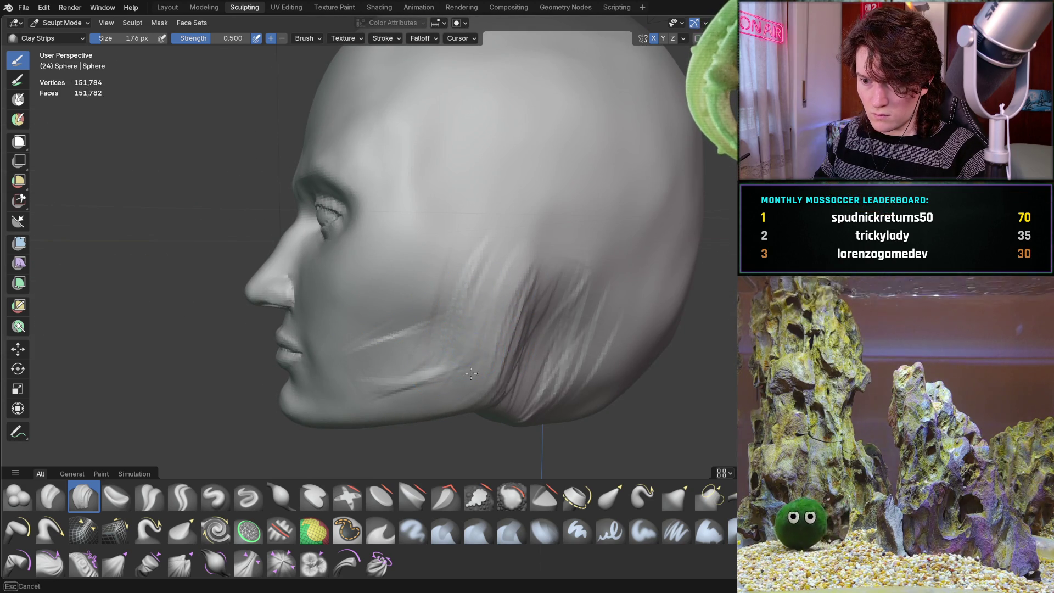
- Add faint clay strips along the lower cheek, then review the head from all sides
{"action": "mouse_move", "coordinate": [483, 278]}
{"action": "left_mouse_down"}
{"action": "mouse_move", "coordinate": [434, 357]}
{"action": "mouse_move", "coordinate": [390, 400]}
{"action": "left_mouse_up"}
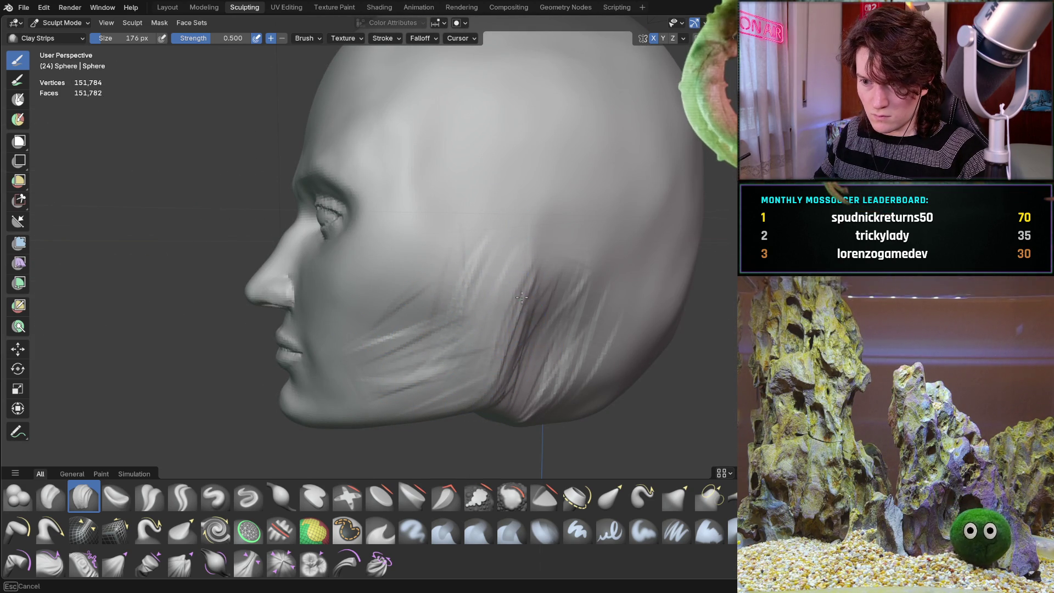
{"action": "mouse_move", "coordinate": [519, 258]}
{"action": "middle_mouse_down"}
{"action": "mouse_move", "coordinate": [565, 242]}
{"action": "mouse_move", "coordinate": [424, 245]}
{"action": "mouse_move", "coordinate": [434, 254]}
{"action": "middle_mouse_up"}
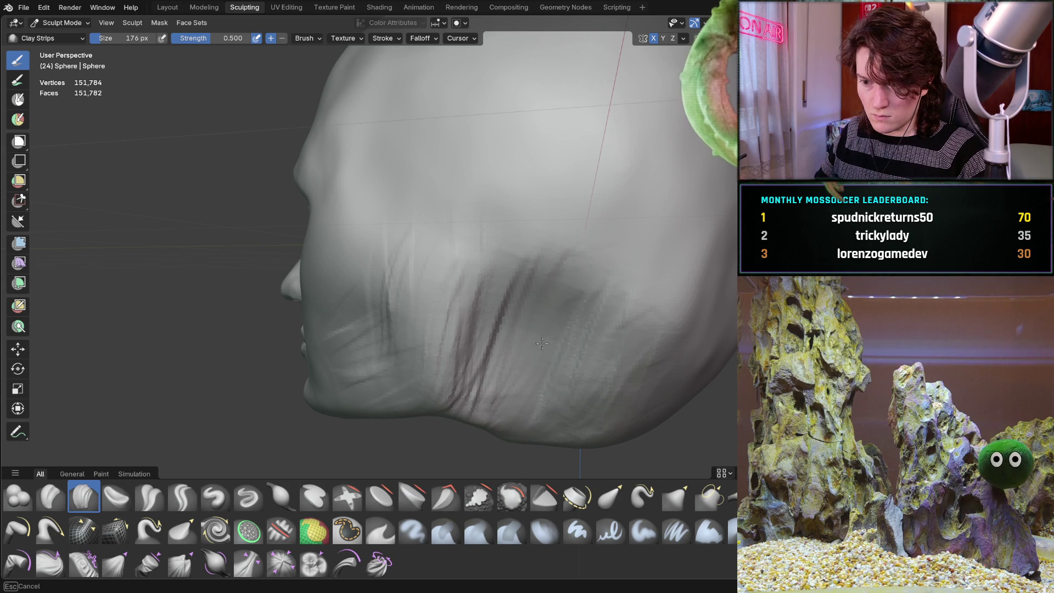
{"action": "mouse_move", "coordinate": [649, 313]}
{"action": "middle_mouse_down"}
{"action": "mouse_move", "coordinate": [612, 297]}
{"action": "mouse_move", "coordinate": [580, 306]}
{"action": "middle_mouse_up"}
{"action": "mouse_move", "coordinate": [370, 302]}
{"action": "middle_mouse_down"}
{"action": "mouse_move", "coordinate": [539, 306]}
{"action": "mouse_move", "coordinate": [439, 329]}
{"action": "middle_mouse_up"}
{"action": "scroll", "coordinate": [355, 387], "scroll_direction": "up", "scroll_amount": 2}
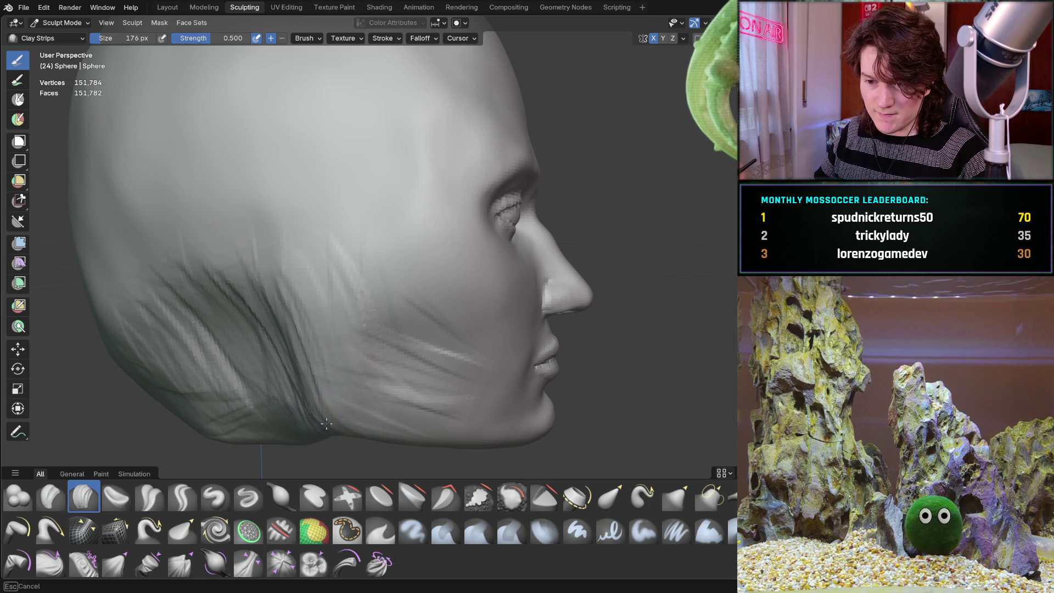
{"action": "middle_click_drag", "start_coordinate": [383, 445], "coordinate": [387, 327]}
{"action": "mouse_move", "coordinate": [329, 287]}
{"action": "middle_mouse_down"}
{"action": "mouse_move", "coordinate": [360, 295]}
{"action": "mouse_move", "coordinate": [258, 346]}
{"action": "mouse_move", "coordinate": [330, 341]}
{"action": "mouse_move", "coordinate": [316, 347]}
{"action": "mouse_move", "coordinate": [358, 330]}
{"action": "mouse_move", "coordinate": [278, 295]}
{"action": "mouse_move", "coordinate": [404, 256]}
{"action": "mouse_move", "coordinate": [407, 266]}
{"action": "mouse_move", "coordinate": [440, 247]}
{"action": "middle_mouse_up"}
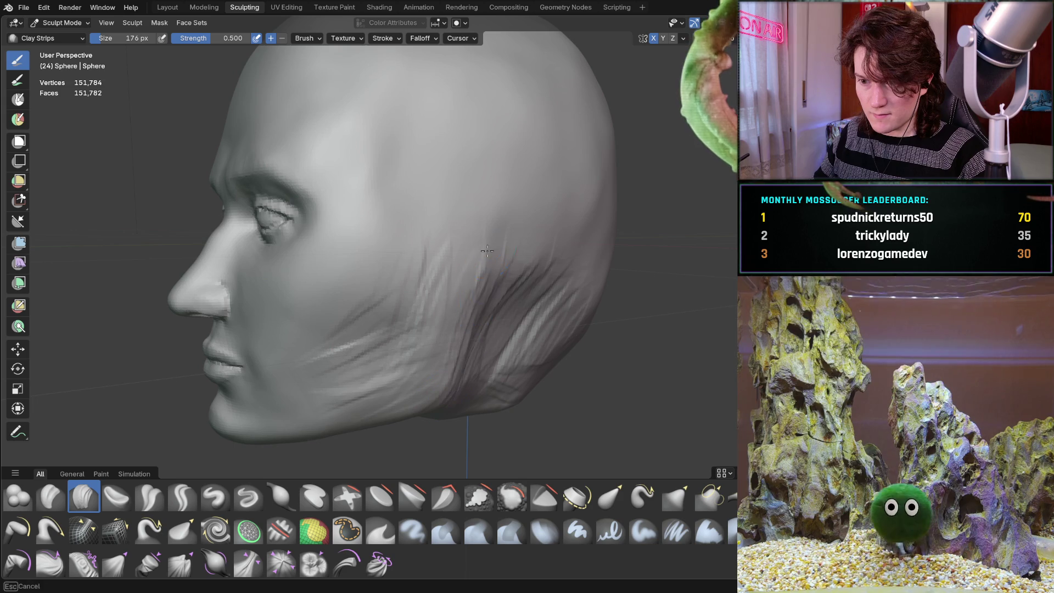
{"action": "mouse_move", "coordinate": [495, 278]}
{"action": "middle_mouse_down"}
{"action": "mouse_move", "coordinate": [485, 311]}
{"action": "mouse_move", "coordinate": [464, 326]}
{"action": "mouse_move", "coordinate": [423, 280]}
{"action": "mouse_move", "coordinate": [403, 300]}
{"action": "mouse_move", "coordinate": [407, 272]}
{"action": "mouse_move", "coordinate": [446, 250]}
{"action": "mouse_move", "coordinate": [365, 266]}
{"action": "middle_mouse_up"}
{"action": "scroll", "coordinate": [445, 264], "scroll_direction": "up", "scroll_amount": 3}
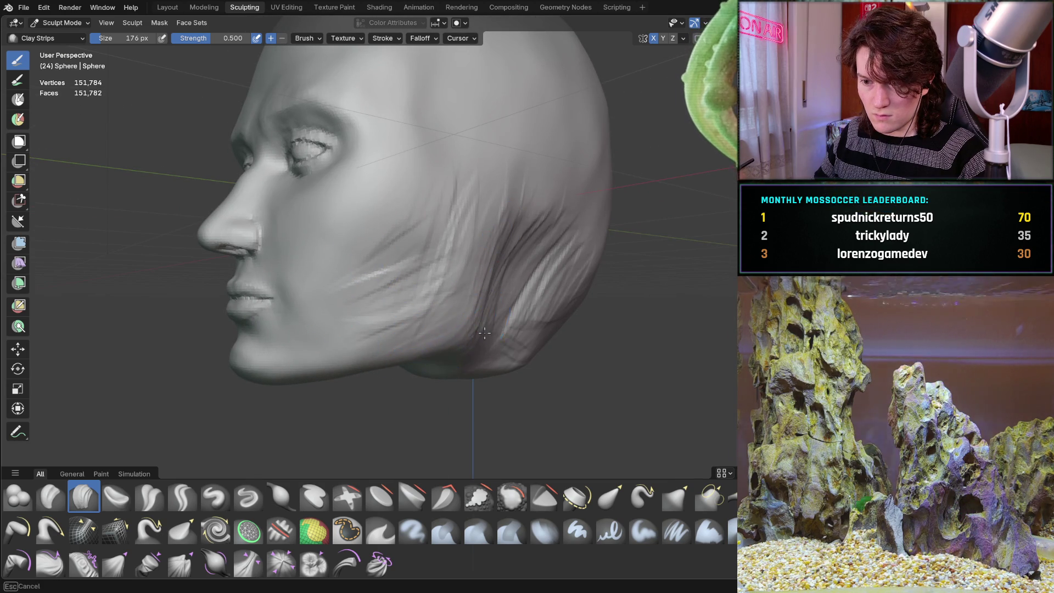
{"action": "middle_click_drag", "start_coordinate": [490, 260], "coordinate": [447, 351]}
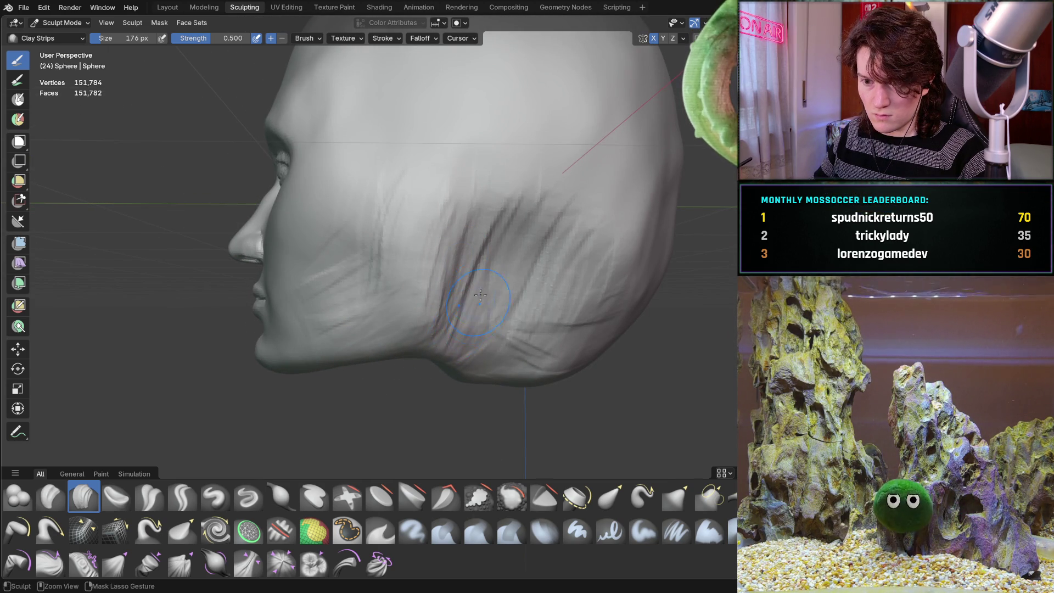
{"action": "mouse_move", "coordinate": [388, 262]}
{"action": "middle_mouse_down"}
{"action": "mouse_move", "coordinate": [527, 266]}
{"action": "mouse_move", "coordinate": [459, 256]}
{"action": "mouse_move", "coordinate": [405, 271]}
{"action": "mouse_move", "coordinate": [429, 264]}
{"action": "mouse_move", "coordinate": [438, 287]}
{"action": "middle_mouse_up"}
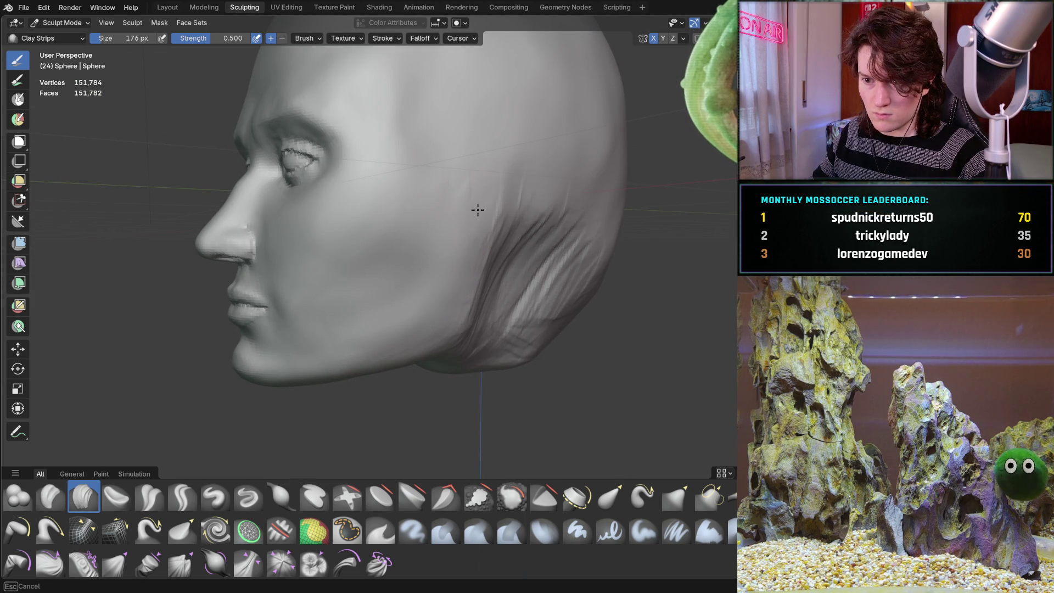
{"action": "mouse_move", "coordinate": [392, 332]}
{"action": "middle_mouse_down"}
{"action": "mouse_move", "coordinate": [511, 332]}
{"action": "mouse_move", "coordinate": [388, 349]}
{"action": "middle_mouse_up"}
- Build up clay strips across the cheek and jaw, checking from below and behind
{"action": "scroll", "coordinate": [373, 343], "scroll_direction": "up", "scroll_amount": 2}
{"action": "left_click_drag", "start_coordinate": [359, 338], "coordinate": [440, 319]}
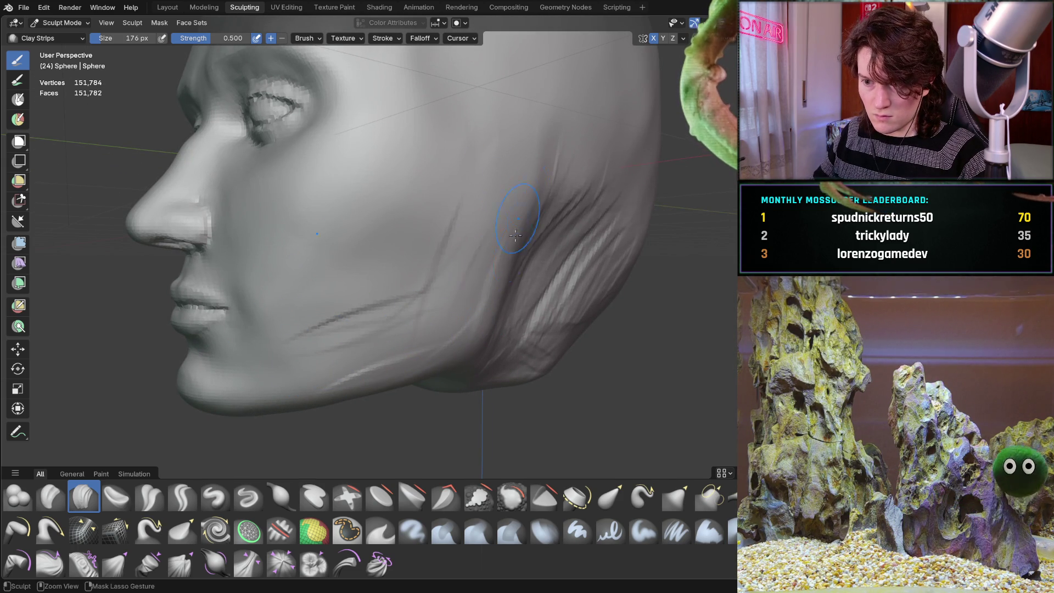
{"action": "middle_click_drag", "start_coordinate": [526, 183], "coordinate": [447, 259]}
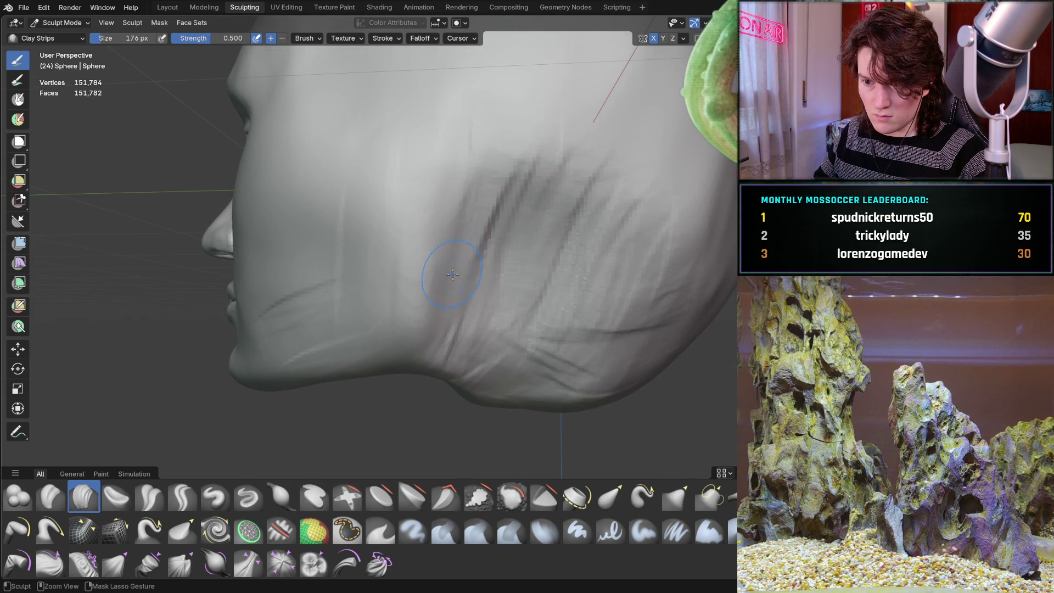
{"action": "mouse_move", "coordinate": [415, 315]}
{"action": "middle_mouse_down"}
{"action": "mouse_move", "coordinate": [382, 275]}
{"action": "mouse_move", "coordinate": [358, 277]}
{"action": "mouse_move", "coordinate": [352, 306]}
{"action": "middle_mouse_up"}
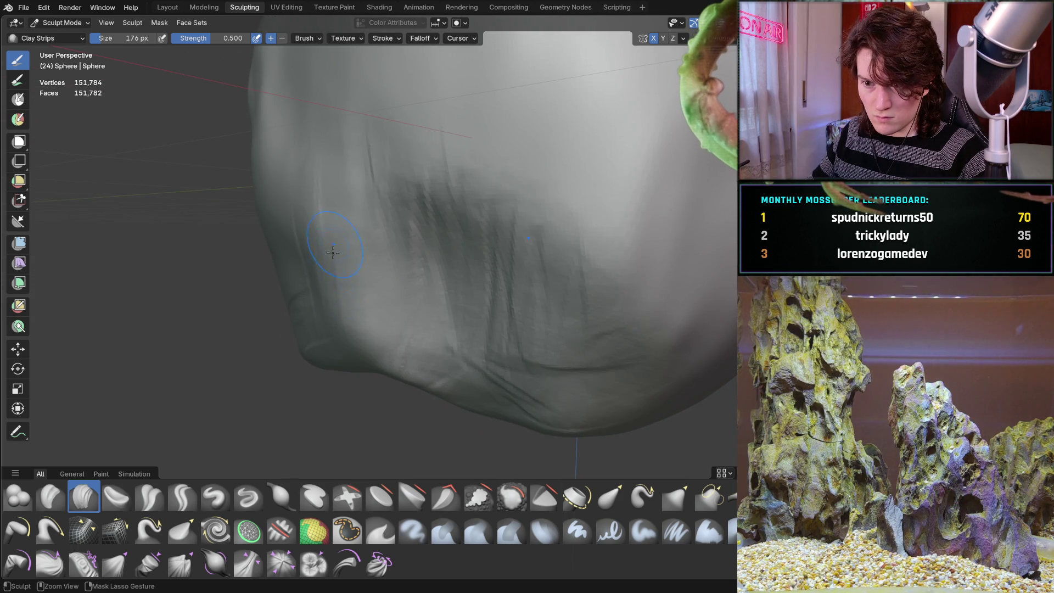
{"action": "middle_click_drag", "start_coordinate": [329, 257], "coordinate": [468, 281]}
{"action": "mouse_move", "coordinate": [486, 281]}
{"action": "middle_mouse_down"}
{"action": "mouse_move", "coordinate": [462, 270]}
{"action": "mouse_move", "coordinate": [472, 247]}
{"action": "mouse_move", "coordinate": [445, 212]}
{"action": "middle_mouse_up"}
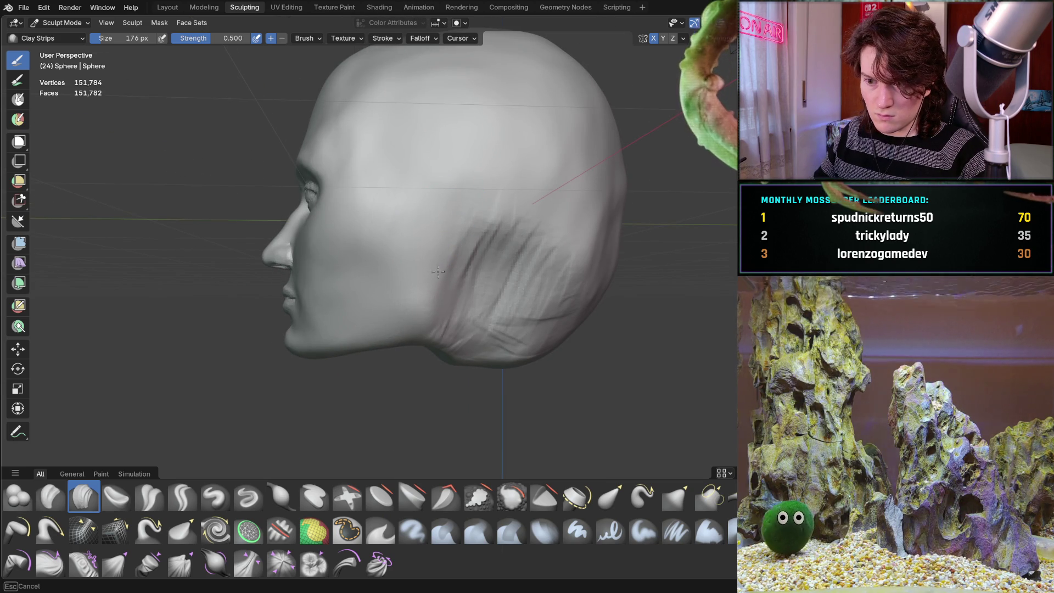
{"action": "mouse_move", "coordinate": [471, 217]}
{"action": "middle_mouse_down"}
{"action": "mouse_move", "coordinate": [480, 252]}
{"action": "mouse_move", "coordinate": [425, 215]}
{"action": "middle_mouse_up"}
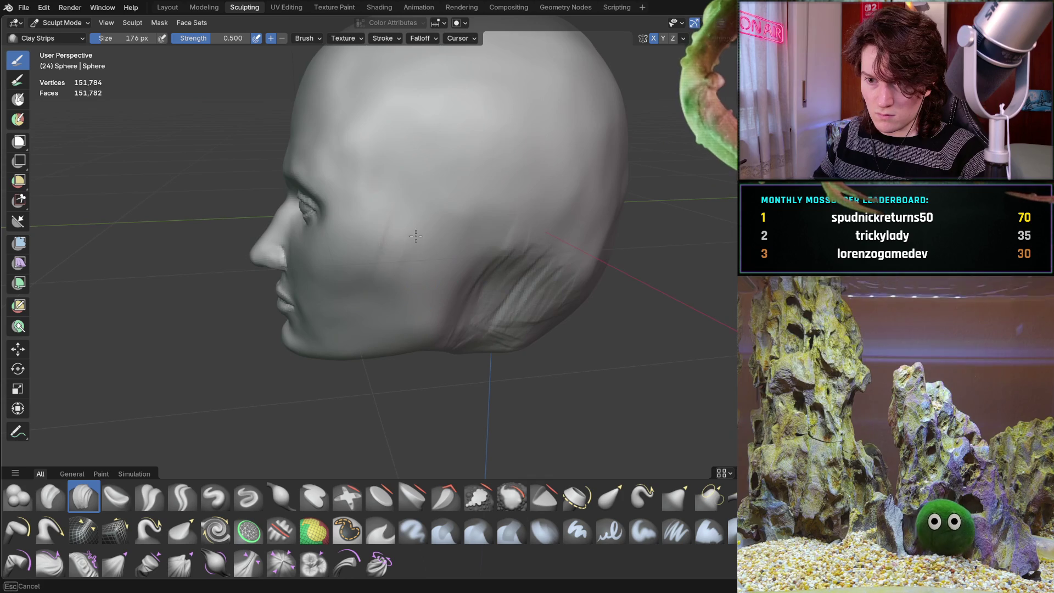
{"action": "mouse_move", "coordinate": [434, 266]}
{"action": "middle_mouse_down"}
{"action": "mouse_move", "coordinate": [407, 278]}
{"action": "mouse_move", "coordinate": [436, 319]}
{"action": "middle_mouse_up"}
{"action": "scroll", "coordinate": [437, 320], "scroll_direction": "up", "scroll_amount": 6}
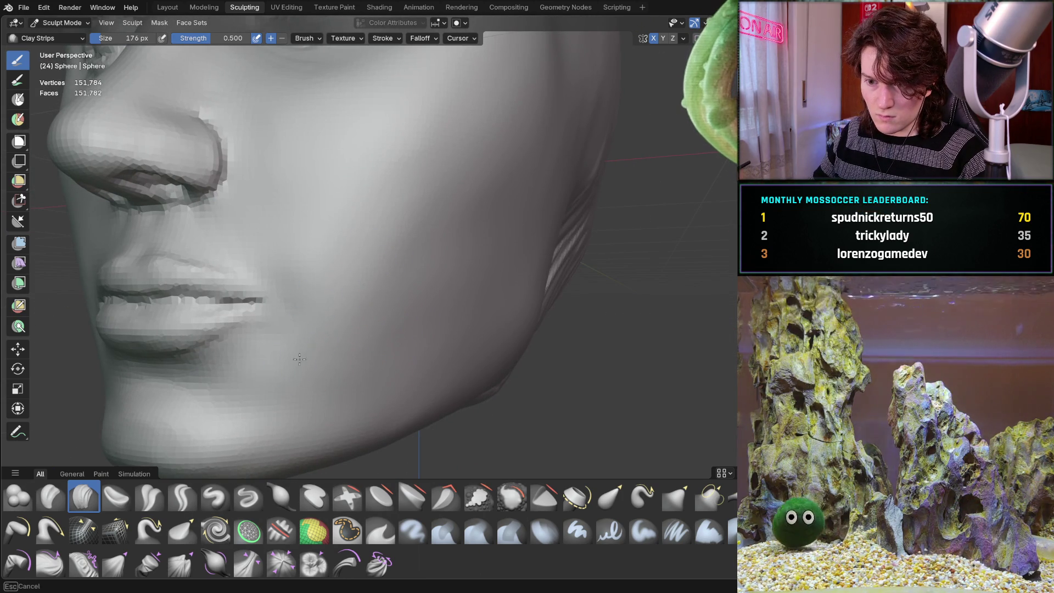
{"action": "scroll", "coordinate": [359, 262], "scroll_direction": "down", "scroll_amount": 6}
{"action": "mouse_move", "coordinate": [359, 262]}
{"action": "middle_mouse_down"}
{"action": "mouse_move", "coordinate": [413, 307]}
{"action": "mouse_move", "coordinate": [445, 311]}
{"action": "middle_mouse_up"}
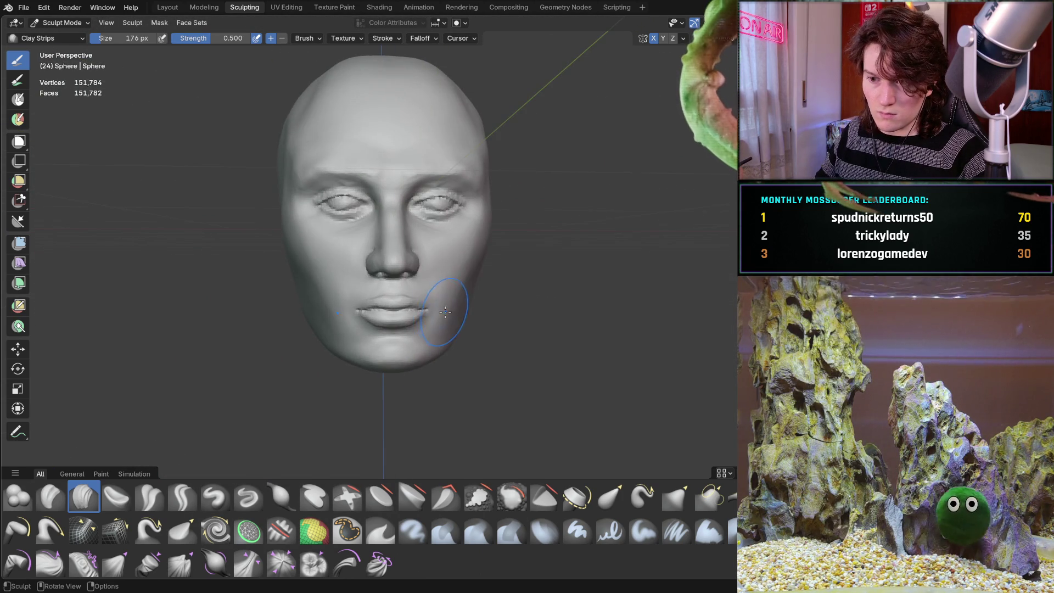
{"action": "mouse_move", "coordinate": [334, 311]}
{"action": "middle_mouse_down"}
{"action": "mouse_move", "coordinate": [297, 336]}
{"action": "mouse_move", "coordinate": [364, 332]}
{"action": "middle_mouse_up"}
{"action": "scroll", "coordinate": [338, 363], "scroll_direction": "up", "scroll_amount": 4}
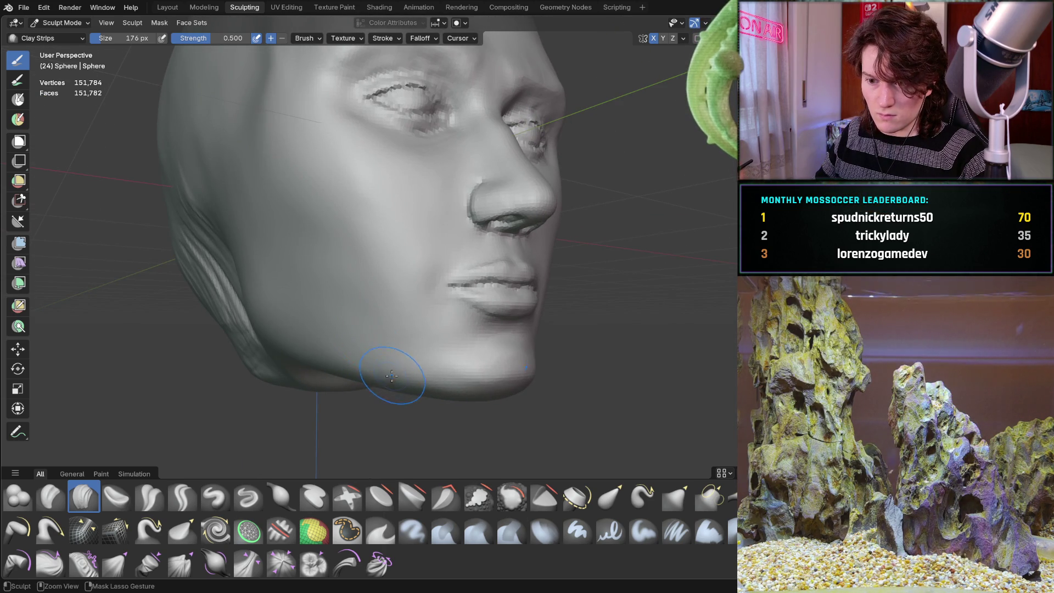
{"action": "middle_click_drag", "start_coordinate": [332, 364], "coordinate": [402, 326]}
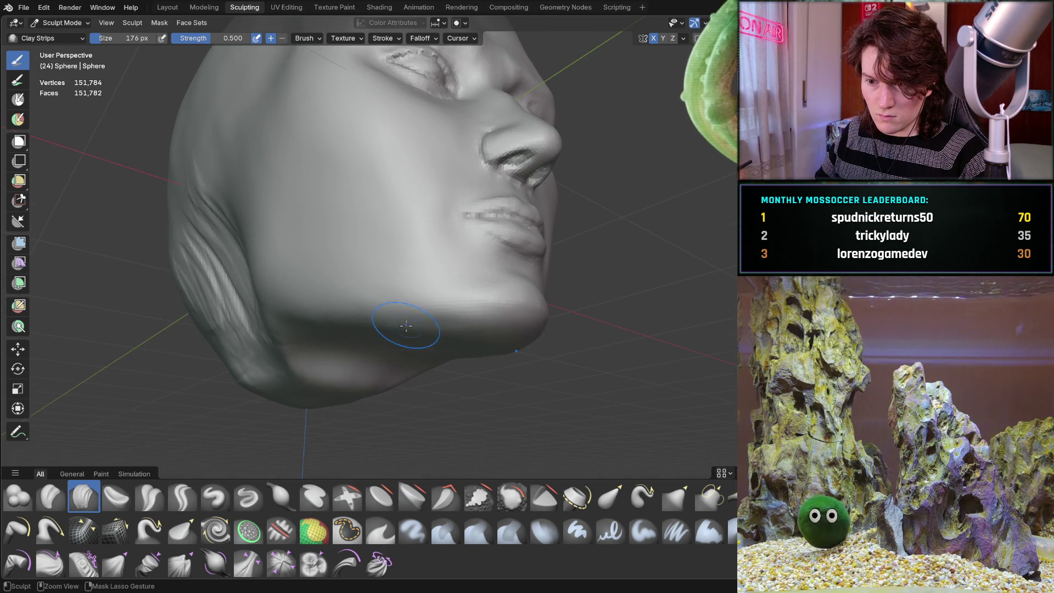
{"action": "left_click_drag", "start_coordinate": [321, 317], "coordinate": [340, 328]}
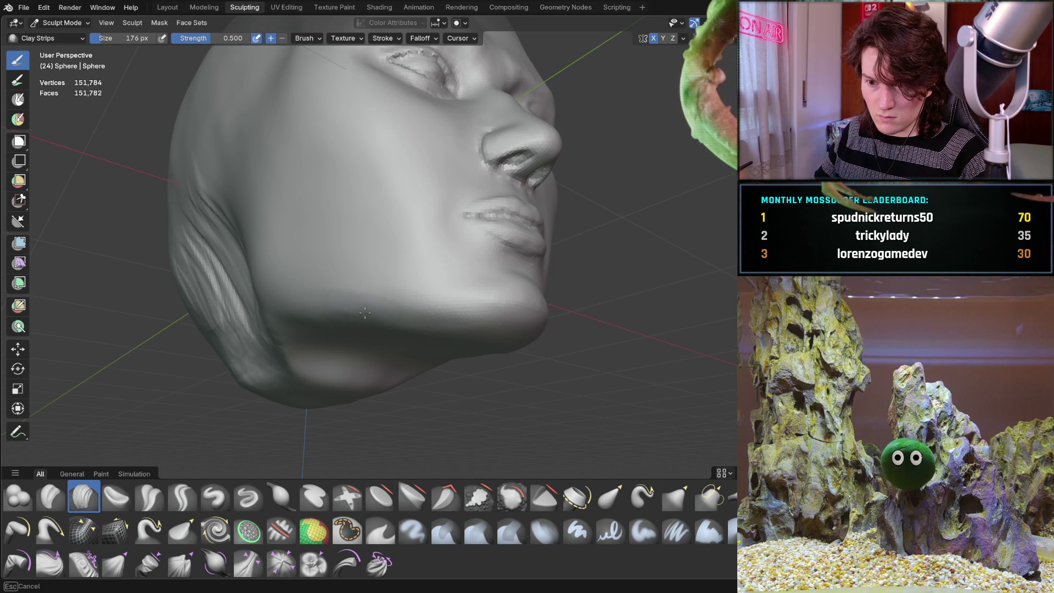
{"action": "mouse_move", "coordinate": [395, 320]}
{"action": "middle_mouse_down"}
{"action": "mouse_move", "coordinate": [458, 350]}
{"action": "mouse_move", "coordinate": [445, 359]}
{"action": "mouse_move", "coordinate": [477, 358]}
{"action": "mouse_move", "coordinate": [494, 343]}
{"action": "mouse_move", "coordinate": [486, 313]}
{"action": "mouse_move", "coordinate": [475, 328]}
{"action": "mouse_move", "coordinate": [319, 327]}
{"action": "middle_mouse_up"}
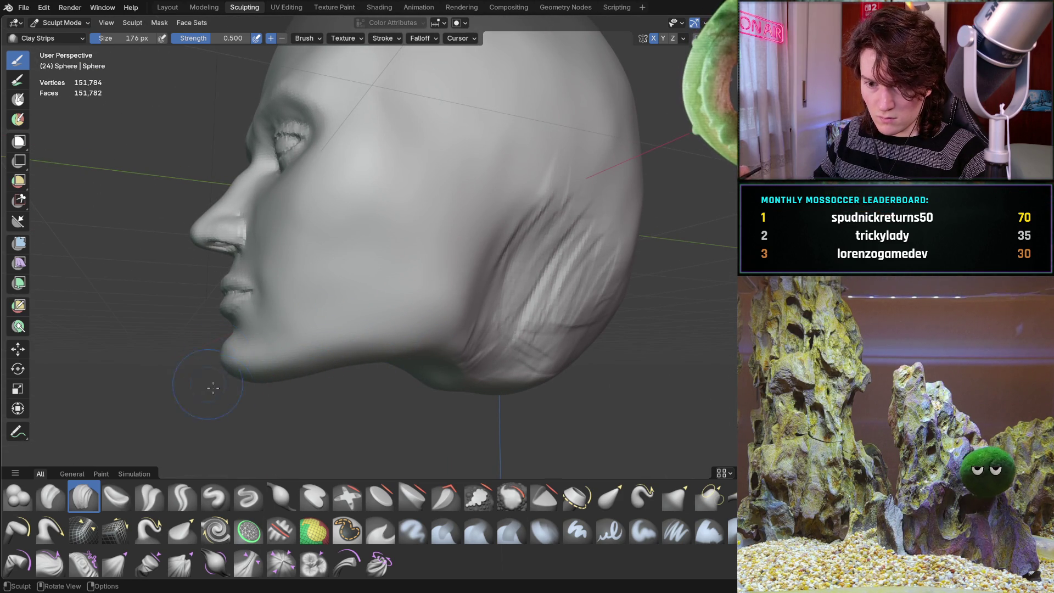
{"action": "middle_click_drag", "start_coordinate": [438, 328], "coordinate": [384, 334]}
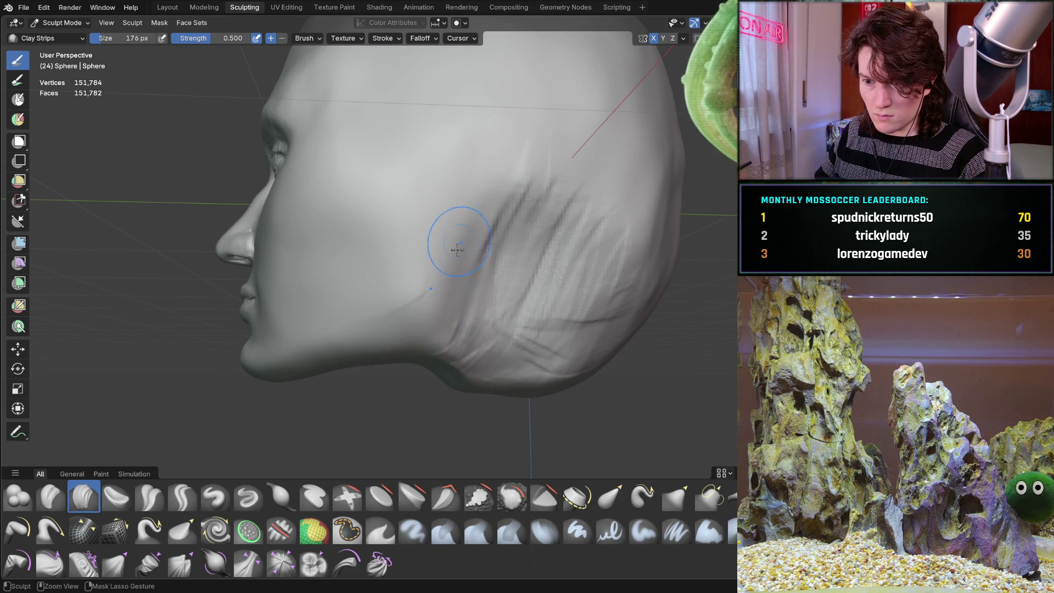
{"action": "mouse_move", "coordinate": [484, 198]}
{"action": "middle_mouse_down"}
{"action": "mouse_move", "coordinate": [448, 306]}
{"action": "mouse_move", "coordinate": [344, 322]}
{"action": "middle_mouse_up"}
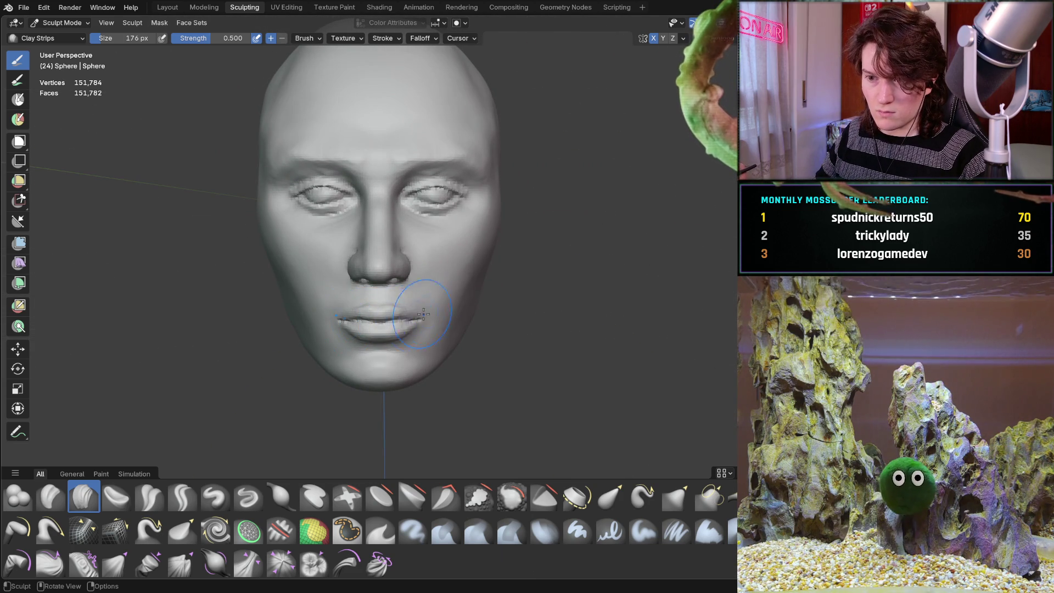
{"action": "middle_click_drag", "start_coordinate": [437, 302], "coordinate": [388, 294]}
- Zoom into the eye socket and examine it closely from several angles
{"action": "scroll", "coordinate": [388, 295], "scroll_direction": "up", "scroll_amount": 8}
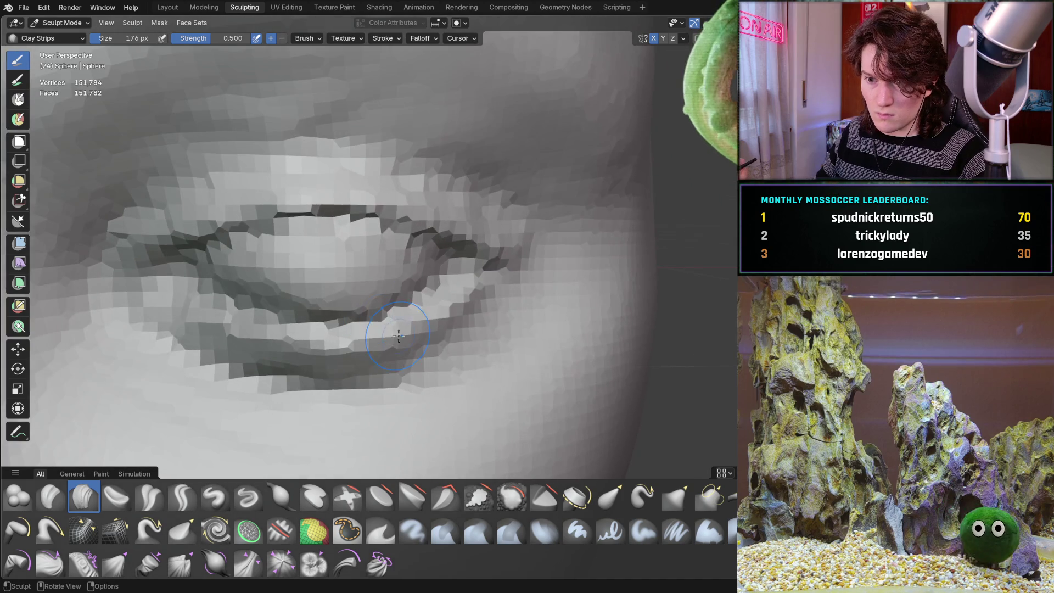
{"action": "mouse_move", "coordinate": [399, 337]}
{"action": "middle_mouse_down"}
{"action": "mouse_move", "coordinate": [412, 296]}
{"action": "mouse_move", "coordinate": [390, 254]}
{"action": "mouse_move", "coordinate": [396, 306]}
{"action": "mouse_move", "coordinate": [376, 219]}
{"action": "mouse_move", "coordinate": [410, 295]}
{"action": "mouse_move", "coordinate": [407, 327]}
{"action": "mouse_move", "coordinate": [404, 293]}
{"action": "middle_mouse_up"}
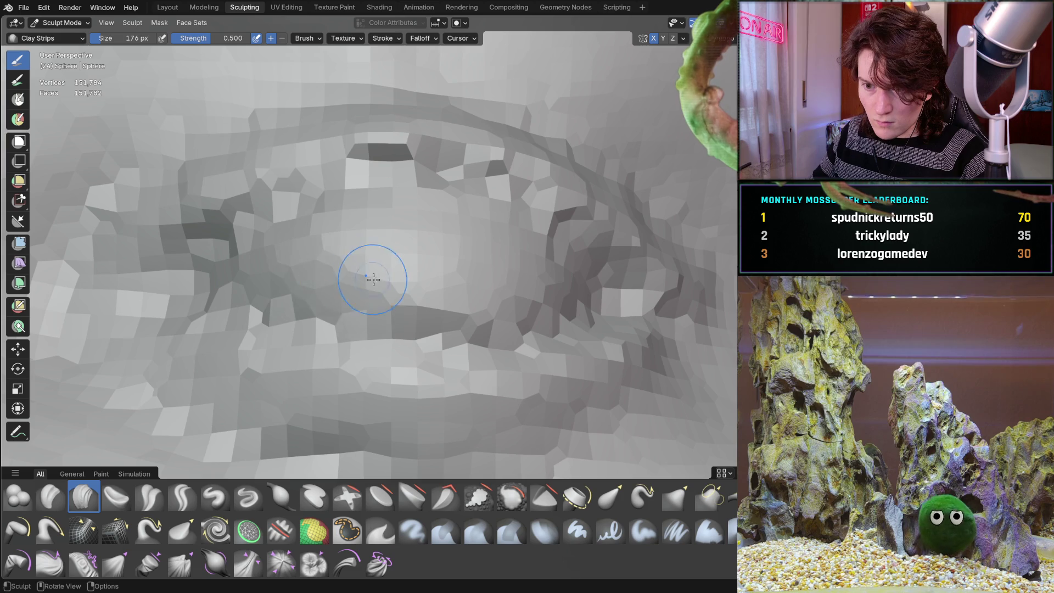
{"action": "scroll", "coordinate": [463, 304], "scroll_direction": "down", "scroll_amount": 10}
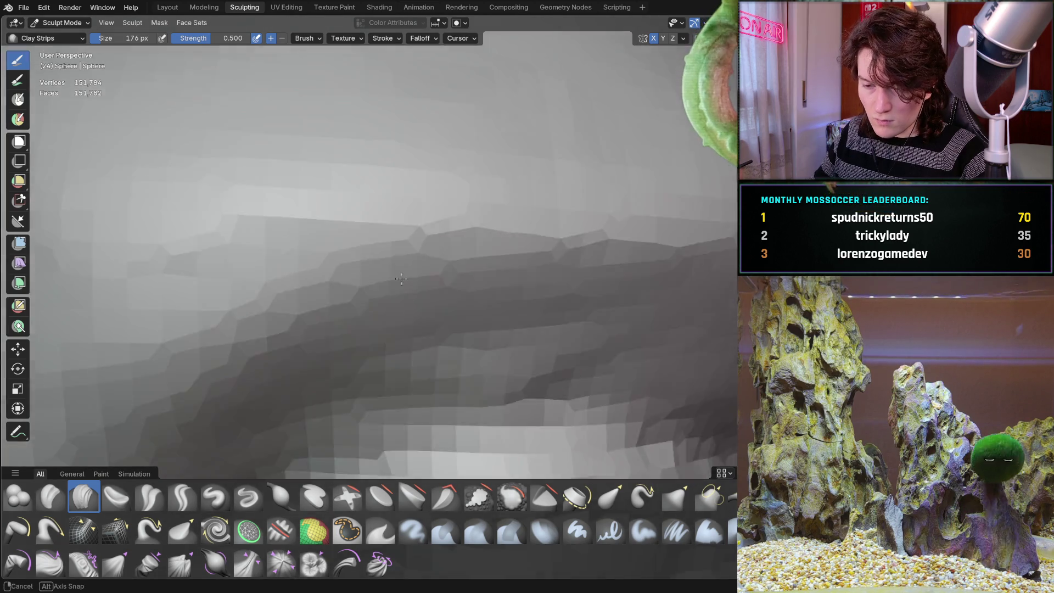
{"action": "scroll", "coordinate": [396, 291], "scroll_direction": "up", "scroll_amount": 2}
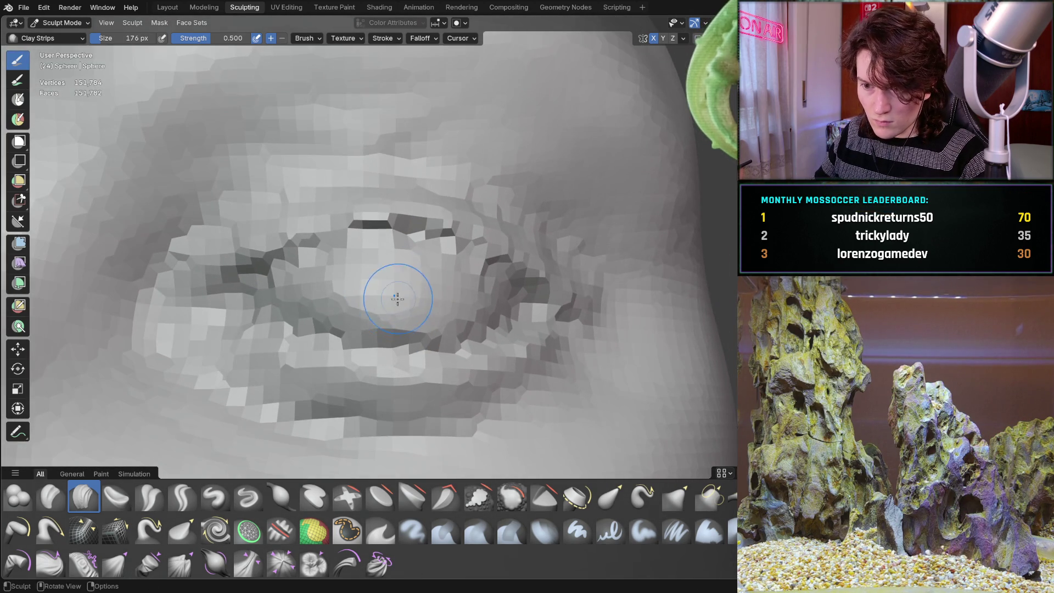
{"action": "mouse_move", "coordinate": [418, 279]}
{"action": "middle_mouse_down"}
{"action": "mouse_move", "coordinate": [421, 271]}
{"action": "mouse_move", "coordinate": [357, 289]}
{"action": "mouse_move", "coordinate": [467, 272]}
{"action": "mouse_move", "coordinate": [339, 301]}
{"action": "mouse_move", "coordinate": [382, 299]}
{"action": "mouse_move", "coordinate": [435, 260]}
{"action": "middle_mouse_up"}
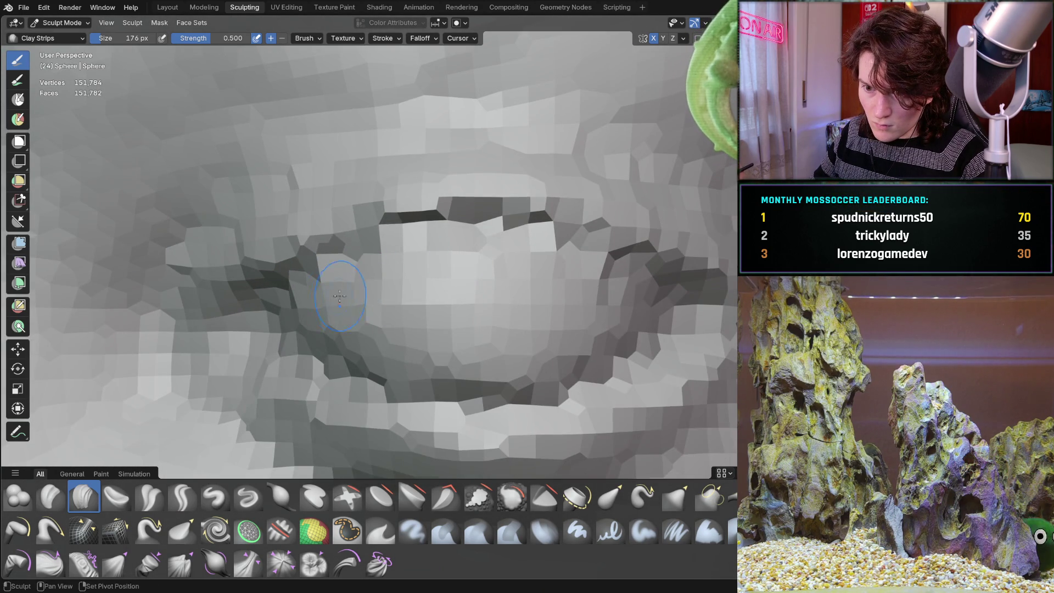
{"action": "middle_click_drag", "start_coordinate": [427, 264], "coordinate": [440, 265], "text": "ctrl"}
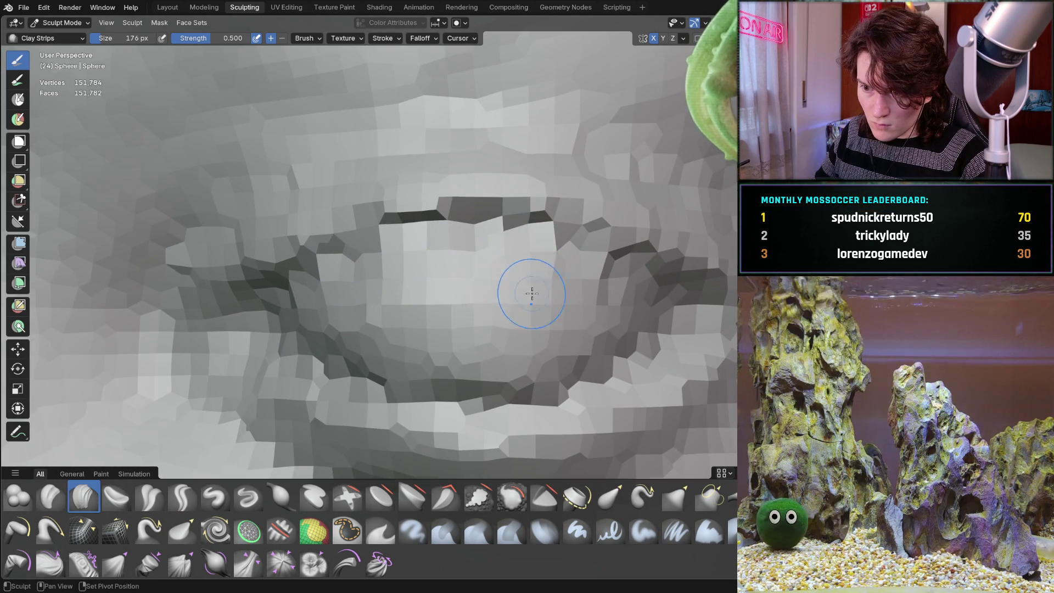
{"action": "middle_click_drag", "start_coordinate": [540, 278], "coordinate": [571, 259]}
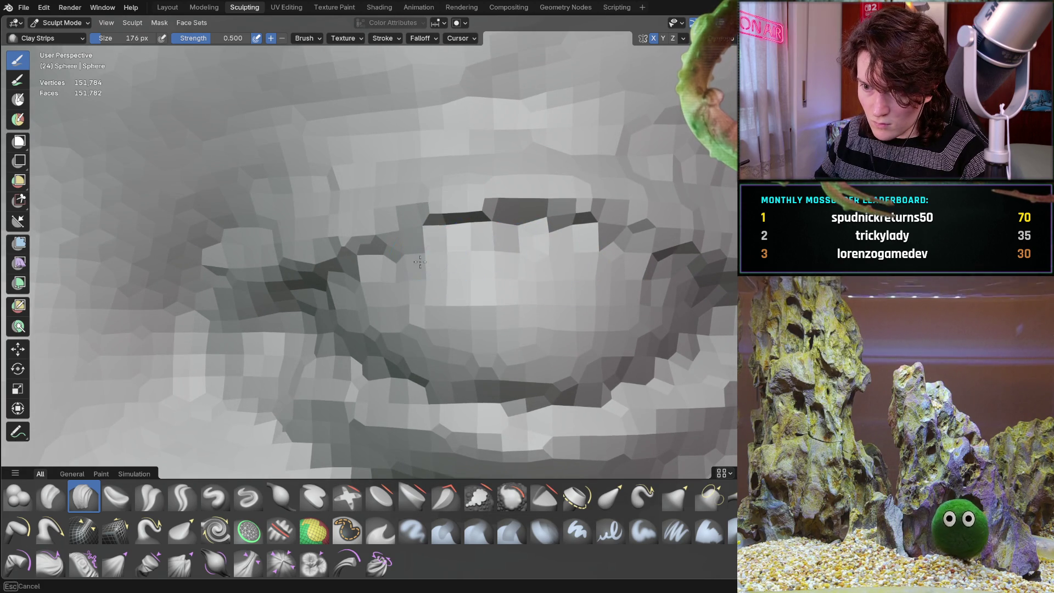
{"action": "scroll", "coordinate": [487, 252], "scroll_direction": "down", "scroll_amount": 5}
- Zoom back out to a frontal view of both eyes, then orbit to a right-facing profile
{"action": "mouse_move", "coordinate": [487, 252]}
{"action": "middle_mouse_down"}
{"action": "mouse_move", "coordinate": [471, 300]}
{"action": "mouse_move", "coordinate": [481, 301]}
{"action": "middle_mouse_up"}
{"action": "scroll", "coordinate": [486, 301], "scroll_direction": "up", "scroll_amount": 3}
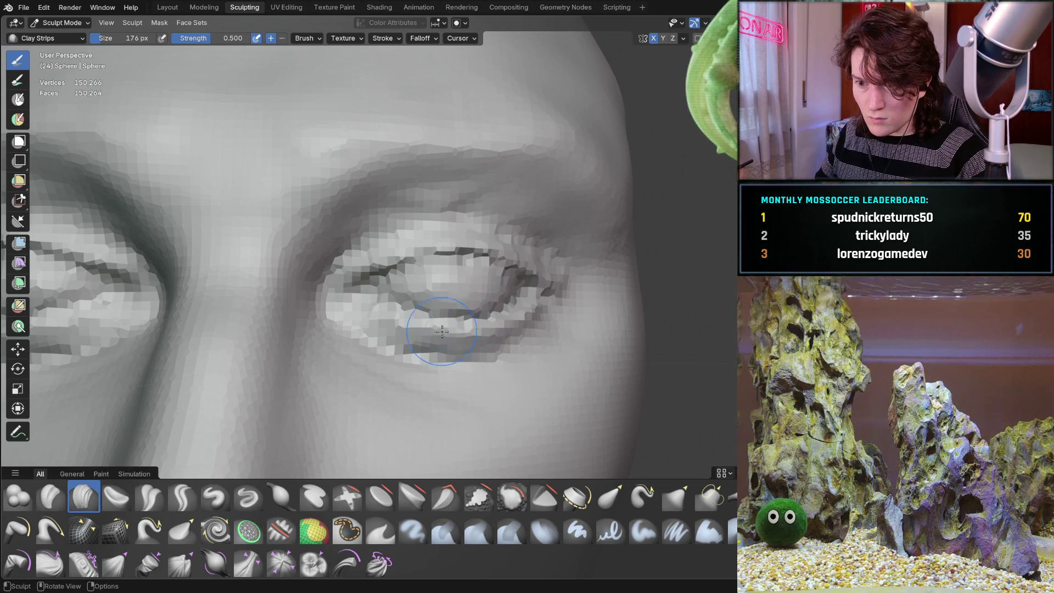
{"action": "scroll", "coordinate": [478, 305], "scroll_direction": "down", "scroll_amount": 6}
{"action": "mouse_move", "coordinate": [343, 356]}
{"action": "middle_mouse_down"}
{"action": "mouse_move", "coordinate": [365, 352]}
{"action": "mouse_move", "coordinate": [319, 340]}
{"action": "mouse_move", "coordinate": [450, 334]}
{"action": "mouse_move", "coordinate": [418, 335]}
{"action": "middle_mouse_up"}
{"action": "scroll", "coordinate": [412, 335], "scroll_direction": "down", "scroll_amount": 2}
{"action": "mouse_move", "coordinate": [393, 376]}
{"action": "middle_mouse_down"}
{"action": "mouse_move", "coordinate": [528, 360]}
{"action": "mouse_move", "coordinate": [341, 351]}
{"action": "mouse_move", "coordinate": [444, 288]}
{"action": "mouse_move", "coordinate": [509, 297]}
{"action": "mouse_move", "coordinate": [418, 285]}
{"action": "middle_mouse_up"}
{"action": "scroll", "coordinate": [341, 351], "scroll_direction": "up", "scroll_amount": 6}
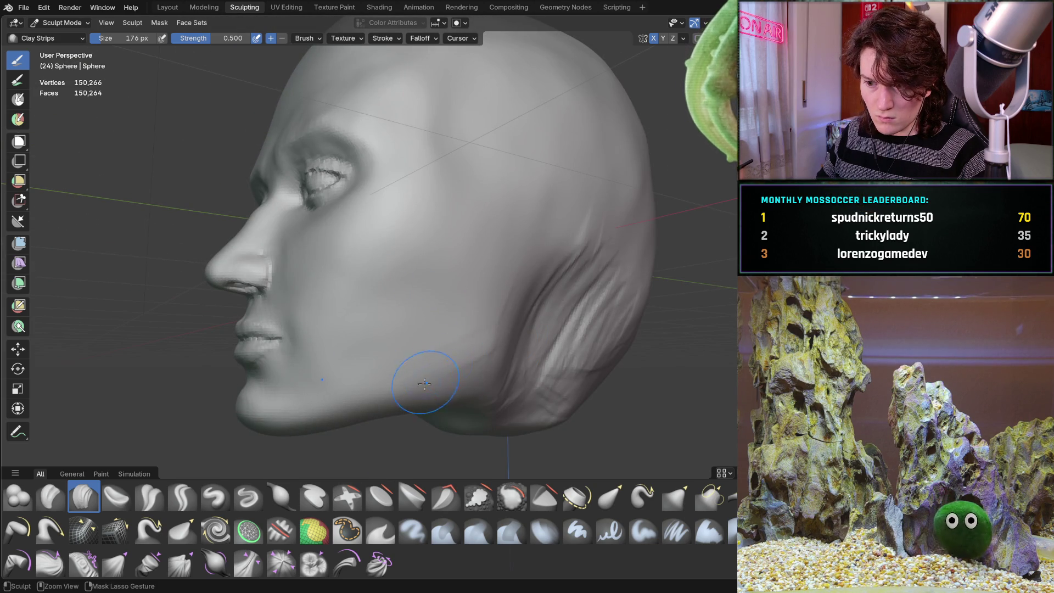
- Add a clay strip stroke along the jaw, checking it from profile and high oblique views
{"action": "left_click_drag", "start_coordinate": [506, 305], "coordinate": [528, 308]}
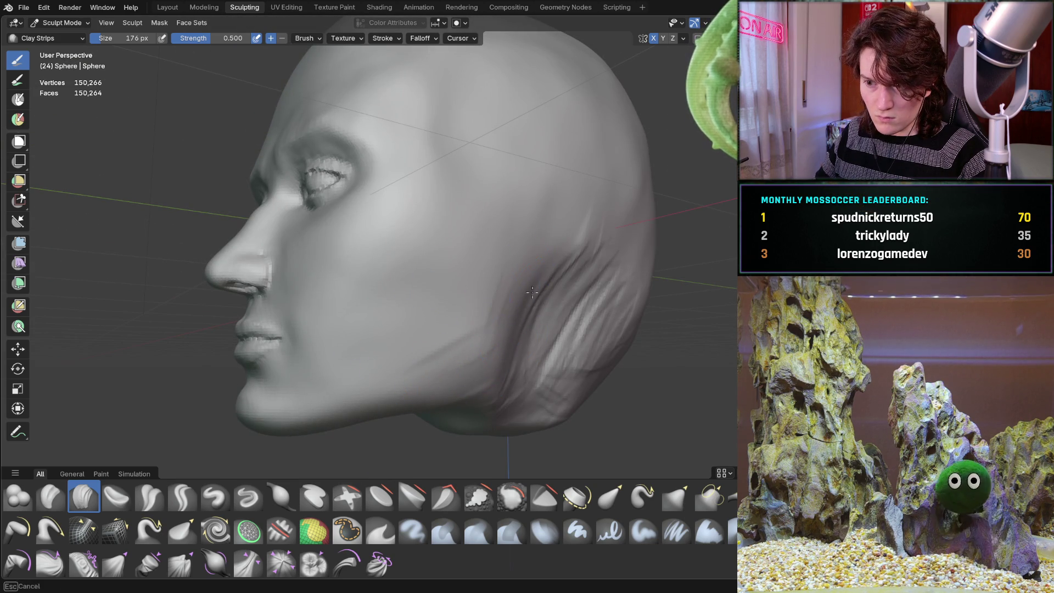
{"action": "middle_click_drag", "start_coordinate": [489, 386], "coordinate": [423, 374]}
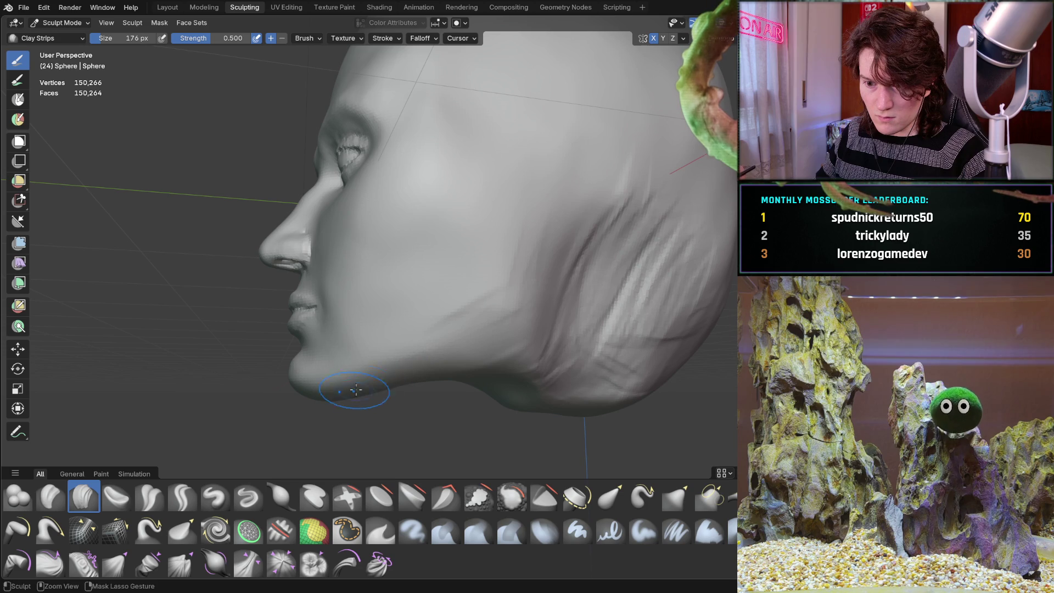
{"action": "middle_click_drag", "start_coordinate": [356, 392], "coordinate": [356, 379]}
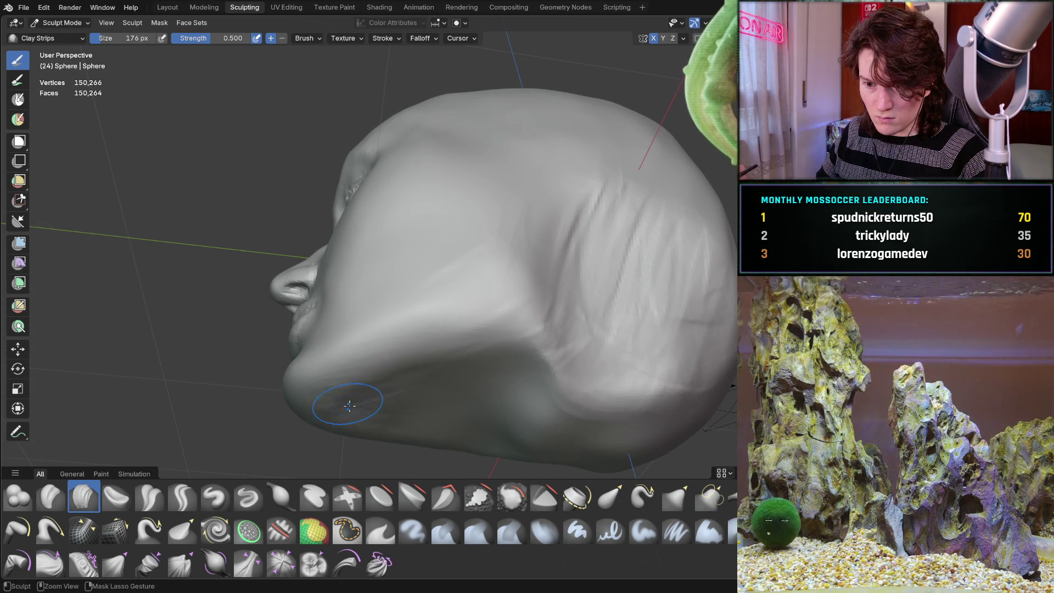
{"action": "mouse_move", "coordinate": [387, 371]}
{"action": "middle_mouse_down"}
{"action": "mouse_move", "coordinate": [440, 405]}
{"action": "mouse_move", "coordinate": [431, 401]}
{"action": "mouse_move", "coordinate": [445, 358]}
{"action": "mouse_move", "coordinate": [476, 306]}
{"action": "mouse_move", "coordinate": [631, 280]}
{"action": "mouse_move", "coordinate": [498, 282]}
{"action": "middle_mouse_up"}
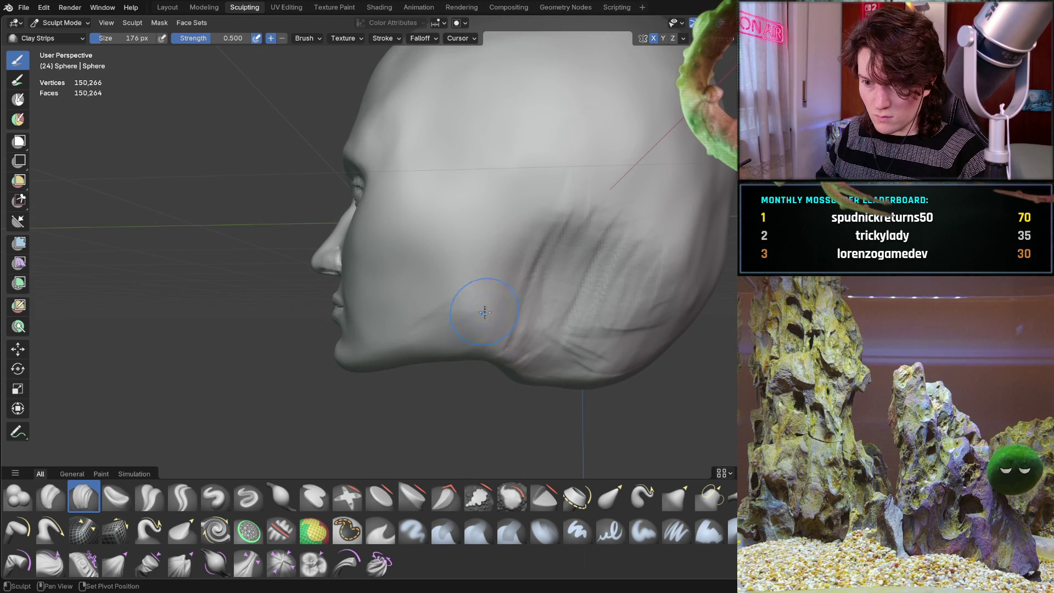
{"action": "middle_click_drag", "start_coordinate": [493, 337], "coordinate": [461, 271]}
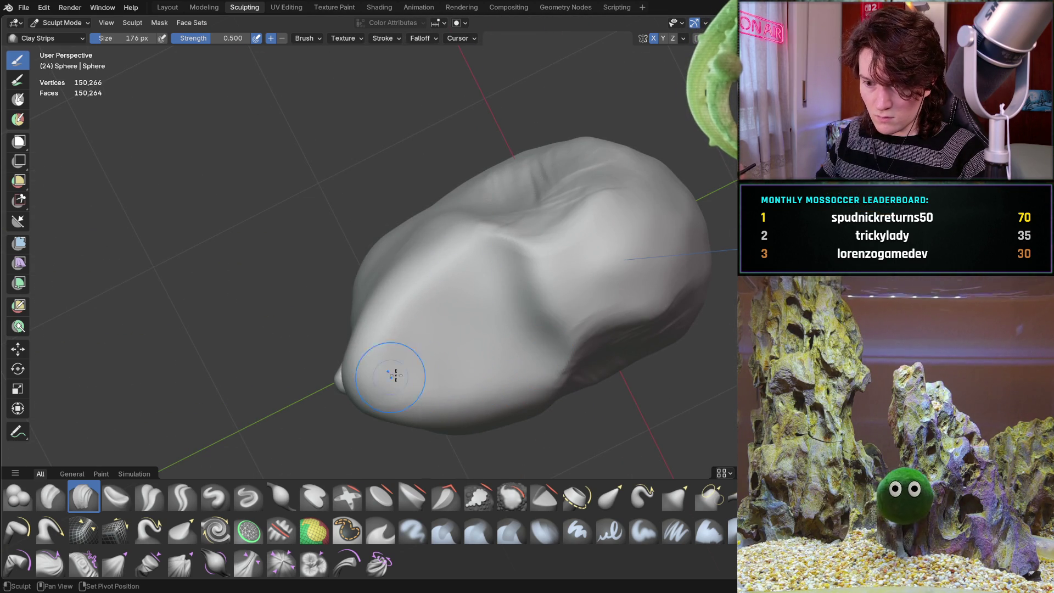
{"action": "mouse_move", "coordinate": [495, 244]}
{"action": "middle_mouse_down"}
{"action": "mouse_move", "coordinate": [537, 236]}
{"action": "mouse_move", "coordinate": [499, 278]}
{"action": "mouse_move", "coordinate": [552, 294]}
{"action": "mouse_move", "coordinate": [442, 286]}
{"action": "mouse_move", "coordinate": [508, 313]}
{"action": "mouse_move", "coordinate": [430, 335]}
{"action": "mouse_move", "coordinate": [449, 322]}
{"action": "mouse_move", "coordinate": [496, 329]}
{"action": "mouse_move", "coordinate": [398, 347]}
{"action": "mouse_move", "coordinate": [577, 301]}
{"action": "mouse_move", "coordinate": [358, 334]}
{"action": "middle_mouse_up"}
{"action": "scroll", "coordinate": [426, 294], "scroll_direction": "up", "scroll_amount": 3}
- Carve two clay strip grooves down the cheek toward the jaw, inspecting from front and side
{"action": "left_click_drag", "start_coordinate": [346, 316], "coordinate": [385, 342], "text": "ctrl"}
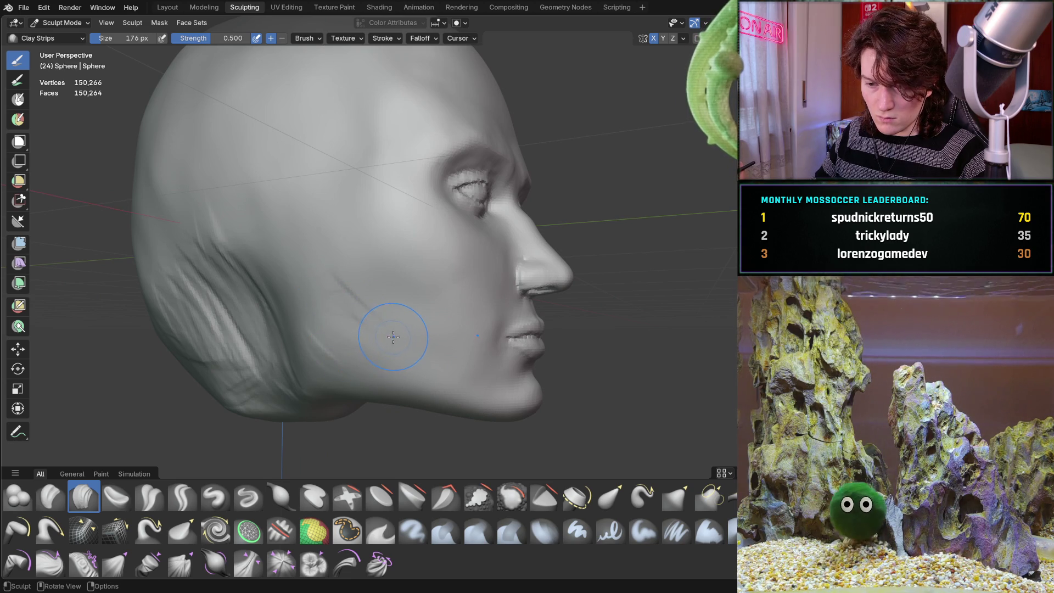
{"action": "scroll", "coordinate": [394, 337], "scroll_direction": "up", "scroll_amount": 3}
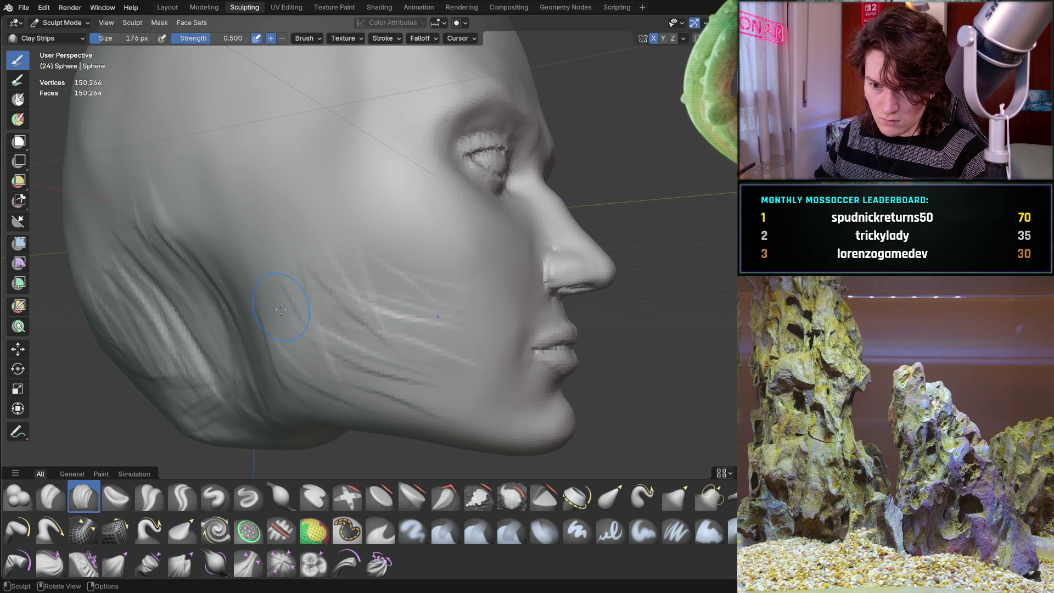
{"action": "left_click_drag", "start_coordinate": [265, 266], "coordinate": [371, 376]}
{"action": "middle_click_drag", "start_coordinate": [462, 342], "coordinate": [326, 337]}
{"action": "middle_click_drag", "start_coordinate": [392, 323], "coordinate": [386, 335]}
{"action": "middle_click_drag", "start_coordinate": [285, 351], "coordinate": [445, 390]}
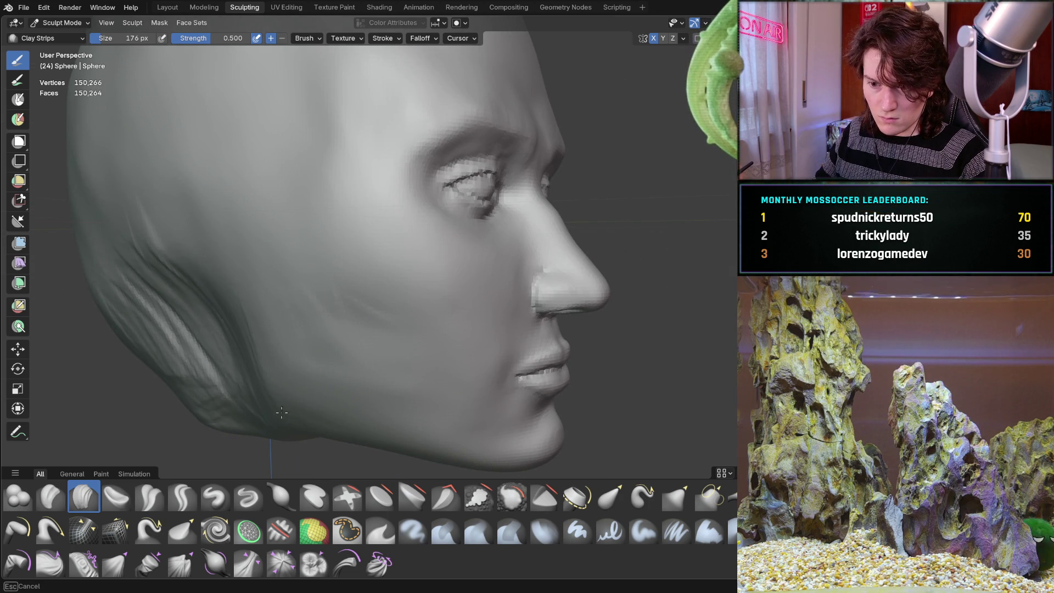
{"action": "middle_click_drag", "start_coordinate": [326, 297], "coordinate": [326, 297]}
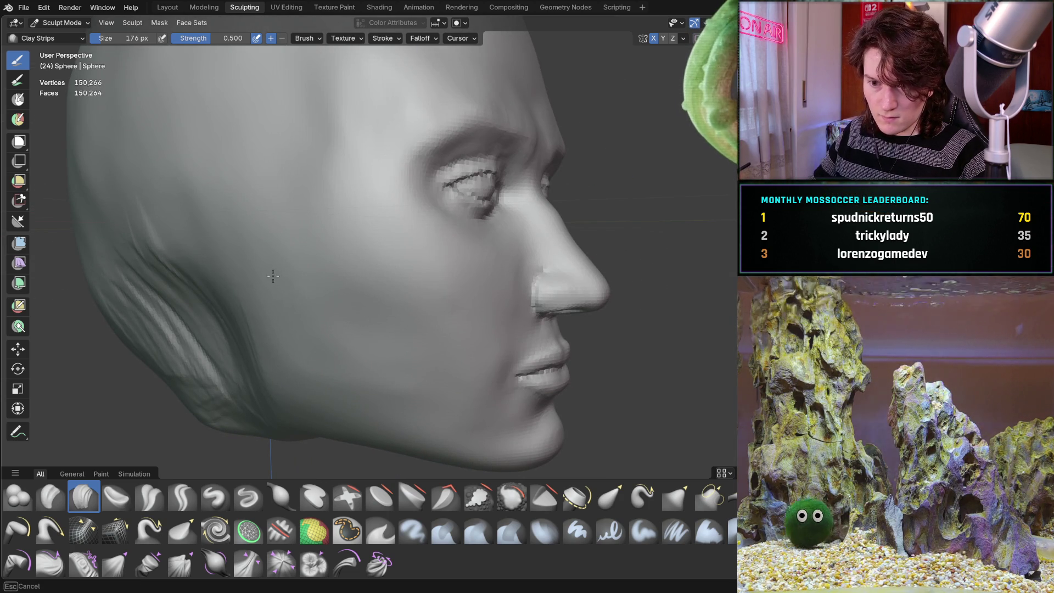
{"action": "mouse_move", "coordinate": [420, 328]}
{"action": "middle_mouse_down"}
{"action": "mouse_move", "coordinate": [395, 335]}
{"action": "mouse_move", "coordinate": [417, 348]}
{"action": "mouse_move", "coordinate": [458, 319]}
{"action": "mouse_move", "coordinate": [593, 306]}
{"action": "mouse_move", "coordinate": [545, 295]}
{"action": "mouse_move", "coordinate": [505, 196]}
{"action": "mouse_move", "coordinate": [463, 200]}
{"action": "mouse_move", "coordinate": [425, 334]}
{"action": "mouse_move", "coordinate": [440, 337]}
{"action": "middle_mouse_up"}
{"action": "middle_click_drag", "start_coordinate": [378, 357], "coordinate": [414, 324]}
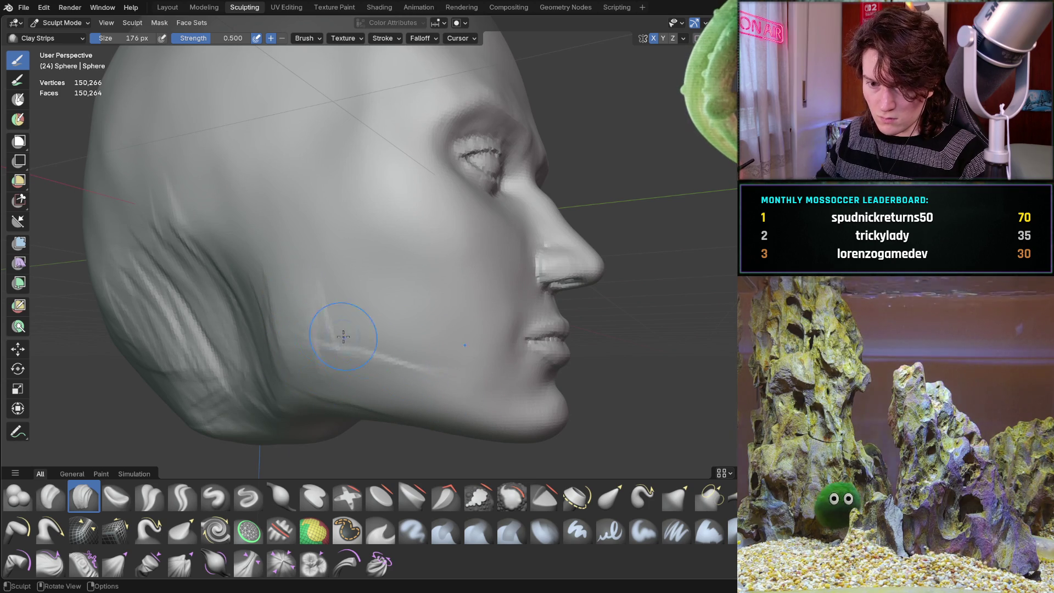
- Add a third cheek groove, review it, and begin masking a small area near the jaw
{"action": "left_click_drag", "start_coordinate": [351, 283], "coordinate": [420, 313]}
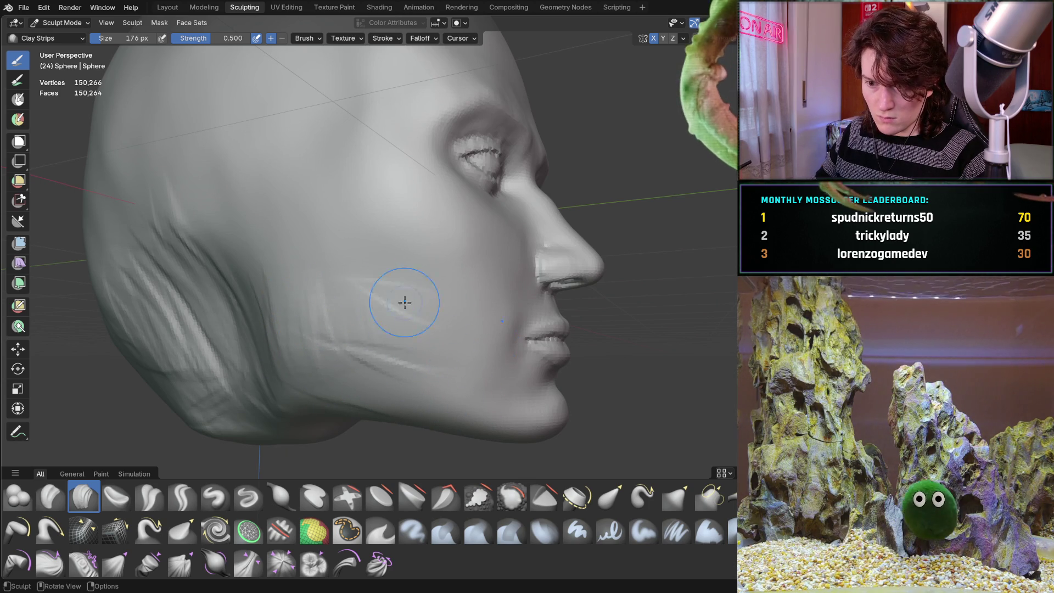
{"action": "mouse_move", "coordinate": [411, 328]}
{"action": "middle_mouse_down"}
{"action": "mouse_move", "coordinate": [339, 337]}
{"action": "mouse_move", "coordinate": [379, 374]}
{"action": "mouse_move", "coordinate": [401, 378]}
{"action": "middle_mouse_up"}
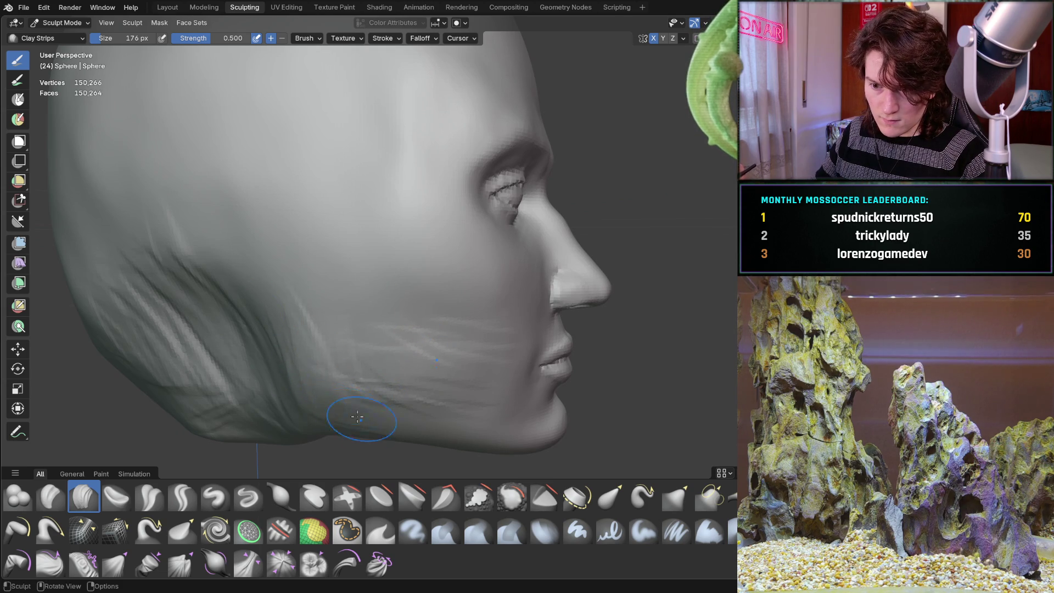
{"action": "middle_click_drag", "start_coordinate": [388, 407], "coordinate": [353, 341]}
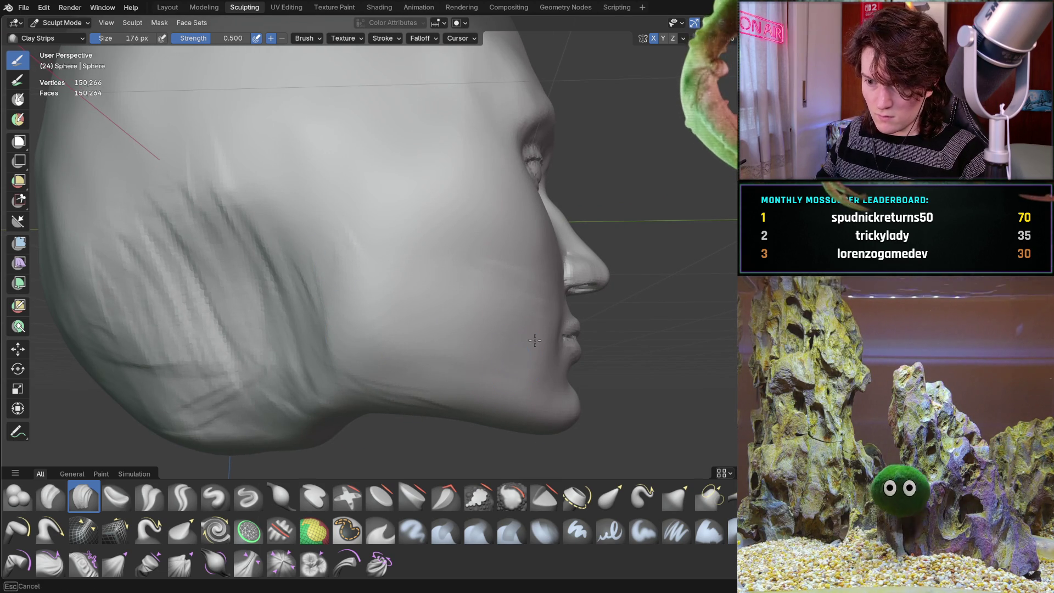
{"action": "middle_click_drag", "start_coordinate": [535, 340], "coordinate": [494, 310]}
{"action": "scroll", "coordinate": [487, 305], "scroll_direction": "up", "scroll_amount": 3}
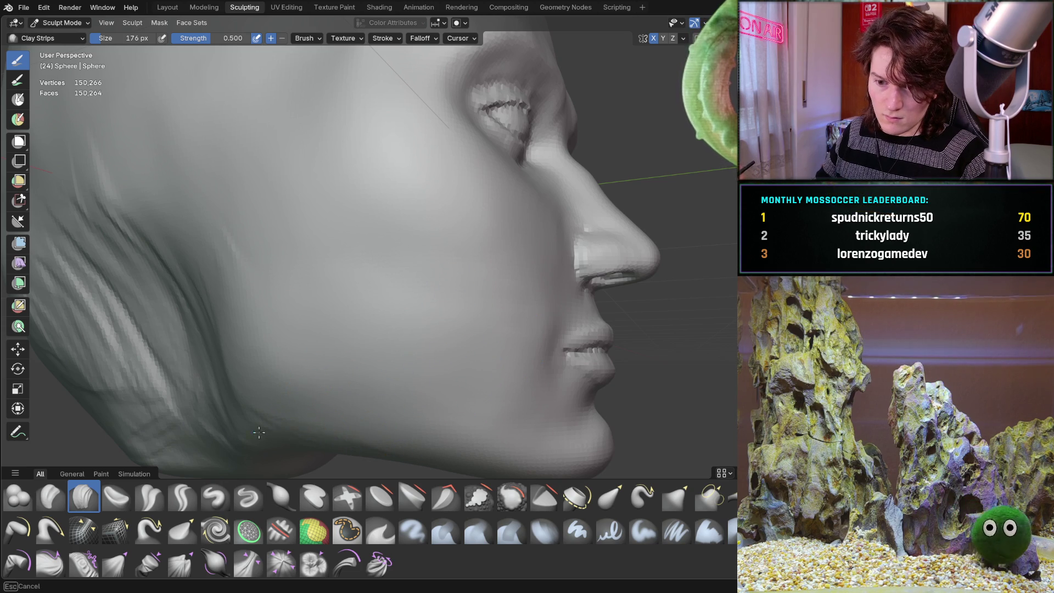
{"action": "scroll", "coordinate": [316, 360], "scroll_direction": "down", "scroll_amount": 5}
{"action": "mouse_move", "coordinate": [316, 360]}
{"action": "middle_mouse_down"}
{"action": "mouse_move", "coordinate": [323, 299]}
{"action": "mouse_move", "coordinate": [275, 308]}
{"action": "mouse_move", "coordinate": [375, 327]}
{"action": "mouse_move", "coordinate": [369, 299]}
{"action": "mouse_move", "coordinate": [408, 275]}
{"action": "mouse_move", "coordinate": [497, 271]}
{"action": "middle_mouse_up"}
{"action": "scroll", "coordinate": [375, 326], "scroll_direction": "up", "scroll_amount": 3}
{"action": "scroll", "coordinate": [405, 276], "scroll_direction": "up", "scroll_amount": 2}
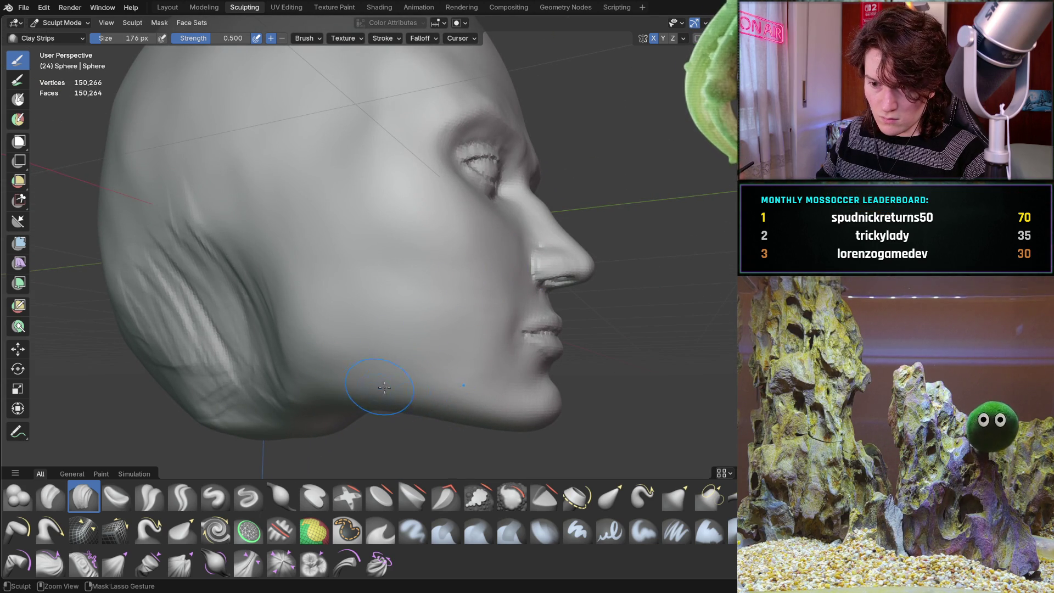
{"action": "middle_click_drag", "start_coordinate": [437, 376], "coordinate": [459, 360]}
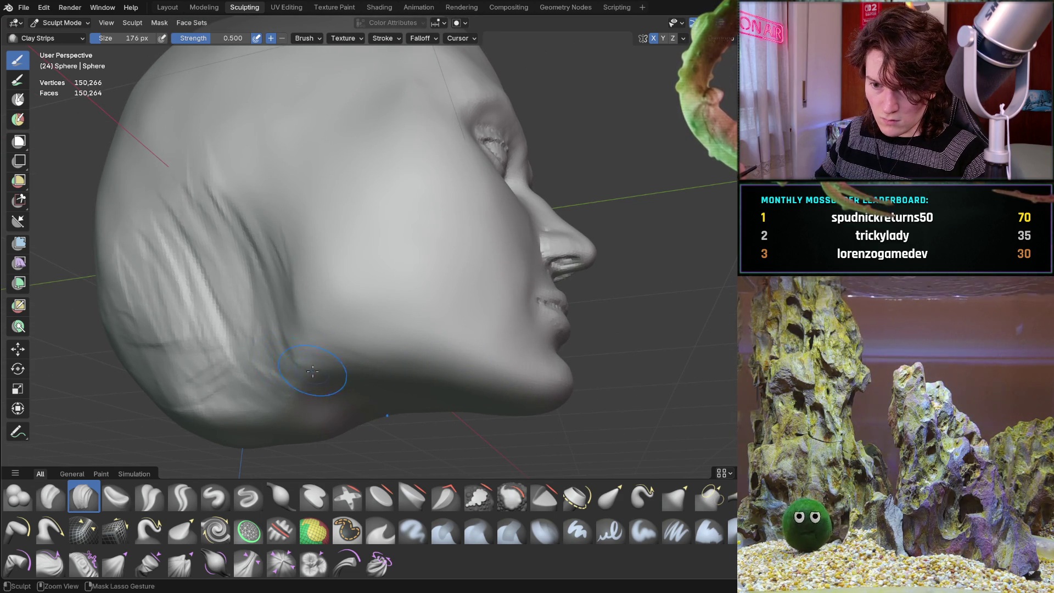
{"action": "right_click_drag", "start_coordinate": [264, 365], "coordinate": [264, 365], "text": "ctrl"}
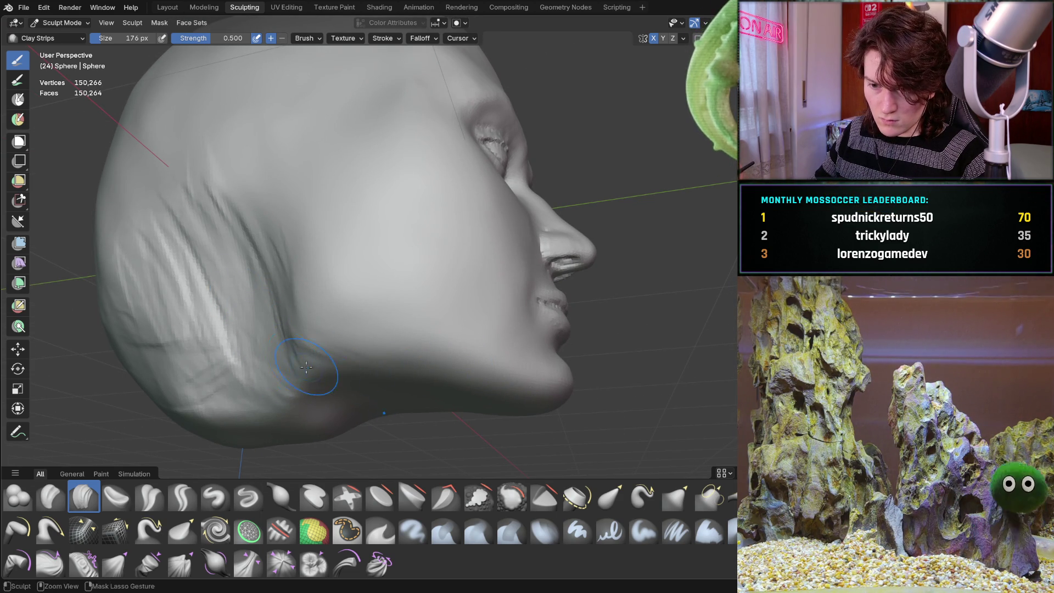
{"action": "middle_click_drag", "start_coordinate": [268, 350], "coordinate": [338, 379]}
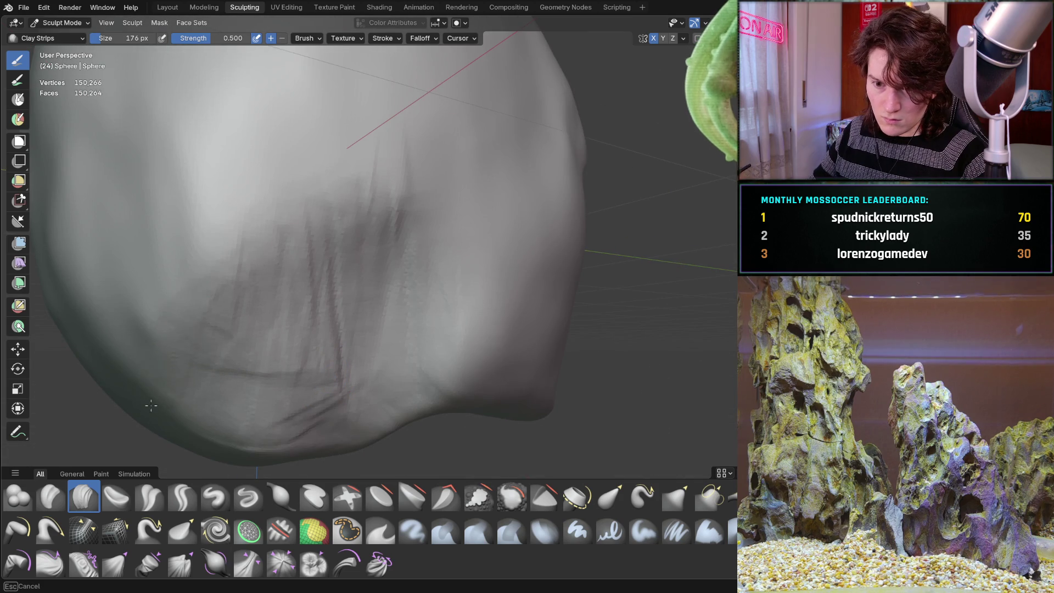
- Lasso-mask several regions along the jaw and underside of the head
{"action": "right_click_drag", "start_coordinate": [159, 401], "coordinate": [159, 401], "text": "ctrl"}
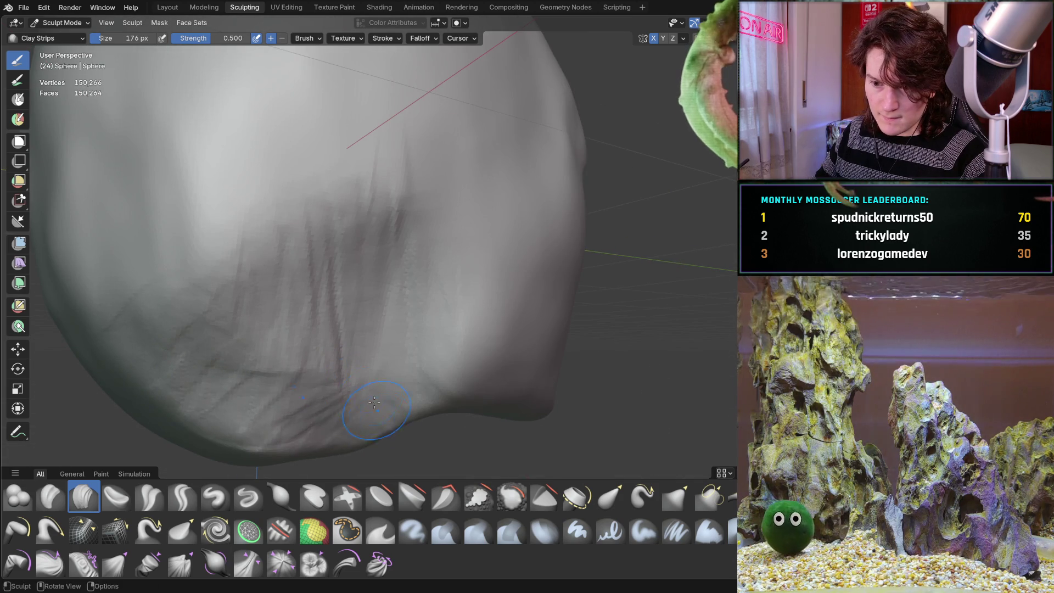
{"action": "middle_click_drag", "start_coordinate": [377, 411], "coordinate": [311, 341]}
{"action": "right_click_drag", "start_coordinate": [338, 405], "coordinate": [338, 405], "text": "ctrl"}
{"action": "mouse_move", "coordinate": [281, 368]}
{"action": "right_mouse_down", "text": "ctrl"}
{"action": "mouse_move", "coordinate": [160, 345]}
{"action": "mouse_move", "coordinate": [252, 376]}
{"action": "right_mouse_up", "text": "ctrl"}
{"action": "right_click_drag", "start_coordinate": [318, 352], "coordinate": [291, 362], "text": "ctrl"}
{"action": "middle_click_drag", "start_coordinate": [291, 363], "coordinate": [219, 324]}
{"action": "right_click_drag", "start_coordinate": [209, 319], "coordinate": [181, 300], "text": "ctrl"}
- Review the masked head through front, three-quarter and side views
{"action": "mouse_move", "coordinate": [181, 299]}
{"action": "middle_mouse_down"}
{"action": "mouse_move", "coordinate": [284, 334]}
{"action": "mouse_move", "coordinate": [274, 332]}
{"action": "mouse_move", "coordinate": [320, 291]}
{"action": "middle_mouse_up"}
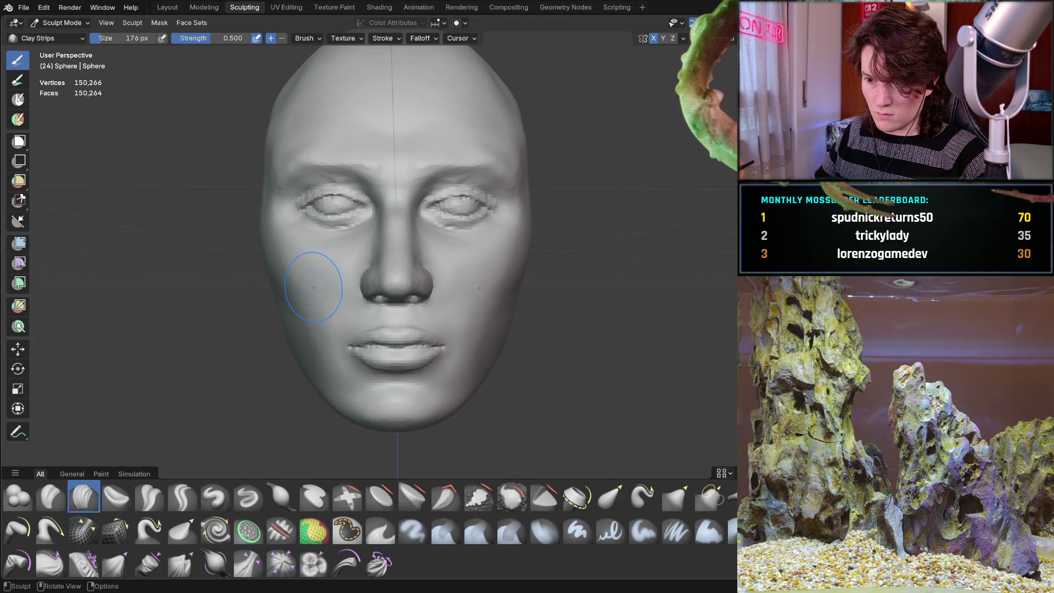
{"action": "middle_click_drag", "start_coordinate": [330, 302], "coordinate": [376, 339]}
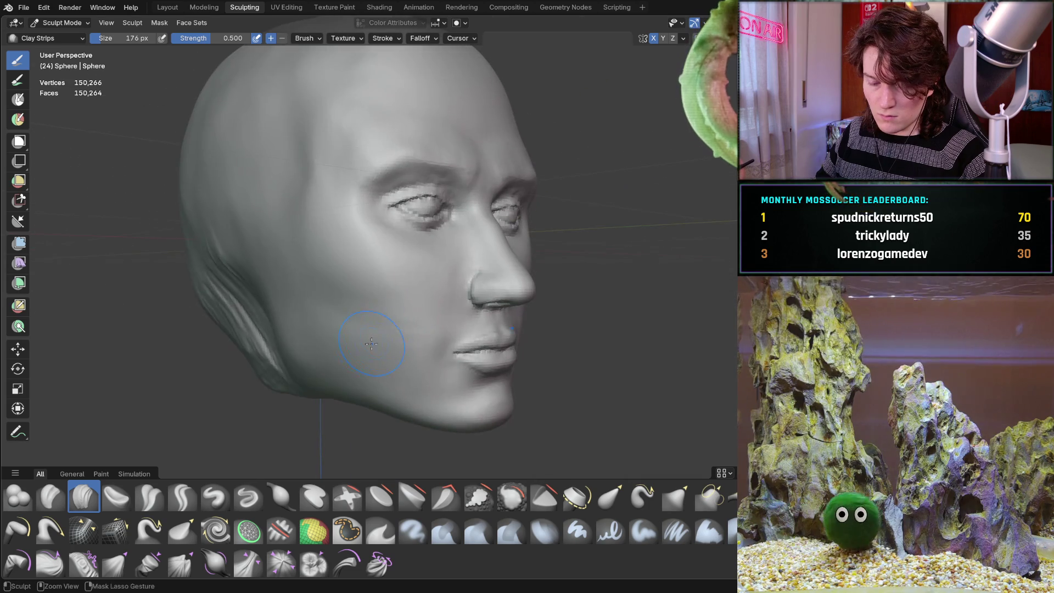
{"action": "scroll", "coordinate": [376, 339], "scroll_direction": "up", "scroll_amount": 2}
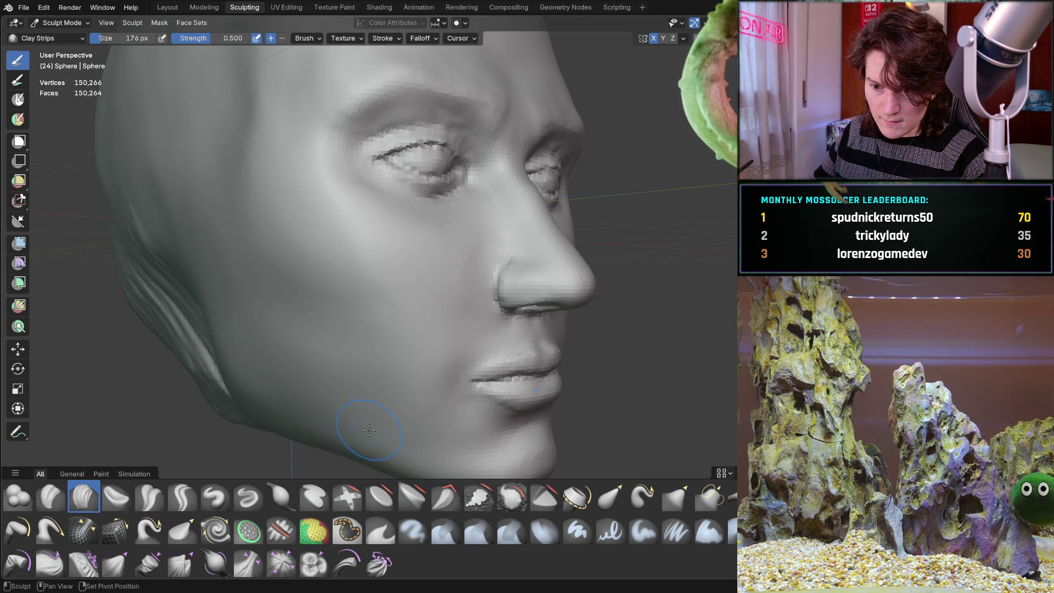
{"action": "mouse_move", "coordinate": [393, 419]}
{"action": "middle_mouse_down"}
{"action": "mouse_move", "coordinate": [384, 327]}
{"action": "mouse_move", "coordinate": [405, 346]}
{"action": "middle_mouse_up"}
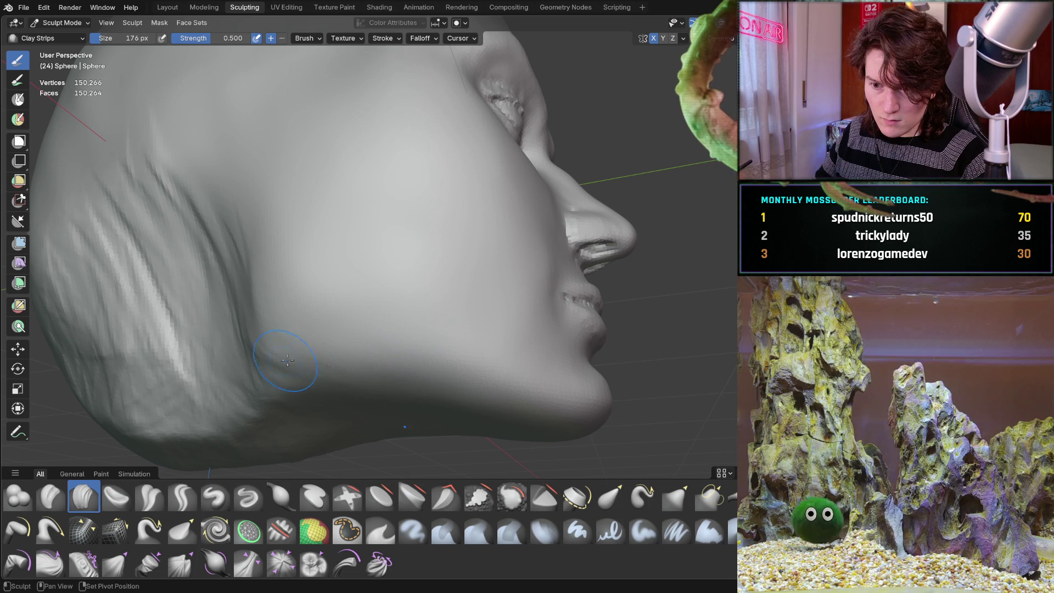
{"action": "mouse_move", "coordinate": [322, 359]}
{"action": "middle_mouse_down"}
{"action": "mouse_move", "coordinate": [362, 323]}
{"action": "mouse_move", "coordinate": [331, 328]}
{"action": "mouse_move", "coordinate": [385, 330]}
{"action": "mouse_move", "coordinate": [387, 320]}
{"action": "middle_mouse_up"}
{"action": "mouse_move", "coordinate": [452, 311]}
{"action": "middle_mouse_down"}
{"action": "mouse_move", "coordinate": [480, 319]}
{"action": "mouse_move", "coordinate": [479, 344]}
{"action": "middle_mouse_up"}
- From a near-profile view, drag diagonal Clay Strips across the upper cheek, then undo the long stroke
{"action": "scroll", "coordinate": [488, 322], "scroll_direction": "up", "scroll_amount": 3}
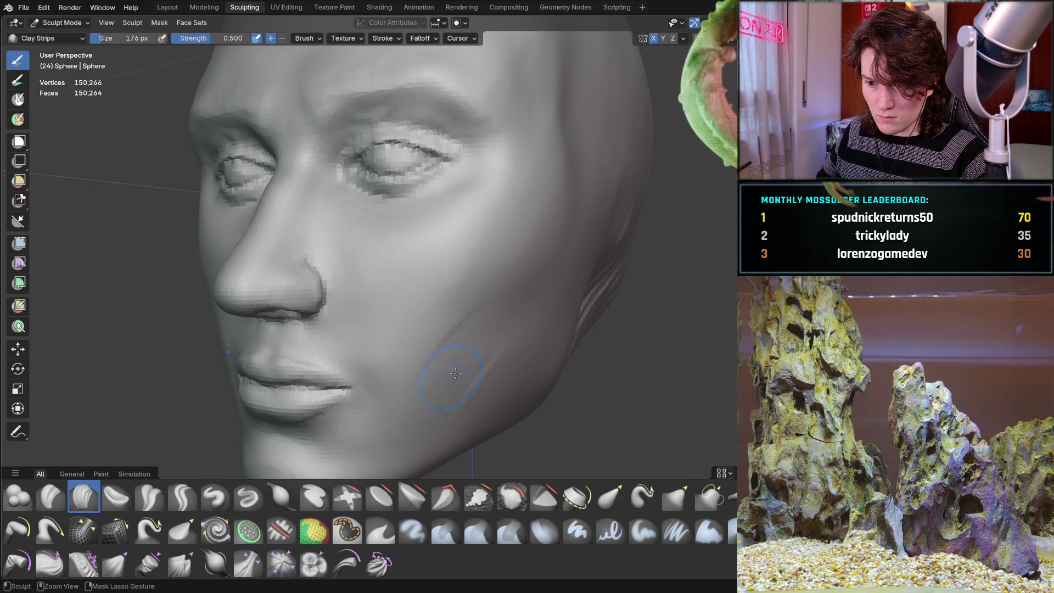
{"action": "mouse_move", "coordinate": [460, 355]}
{"action": "middle_mouse_down"}
{"action": "mouse_move", "coordinate": [431, 320]}
{"action": "mouse_move", "coordinate": [379, 338]}
{"action": "mouse_move", "coordinate": [446, 300]}
{"action": "middle_mouse_up"}
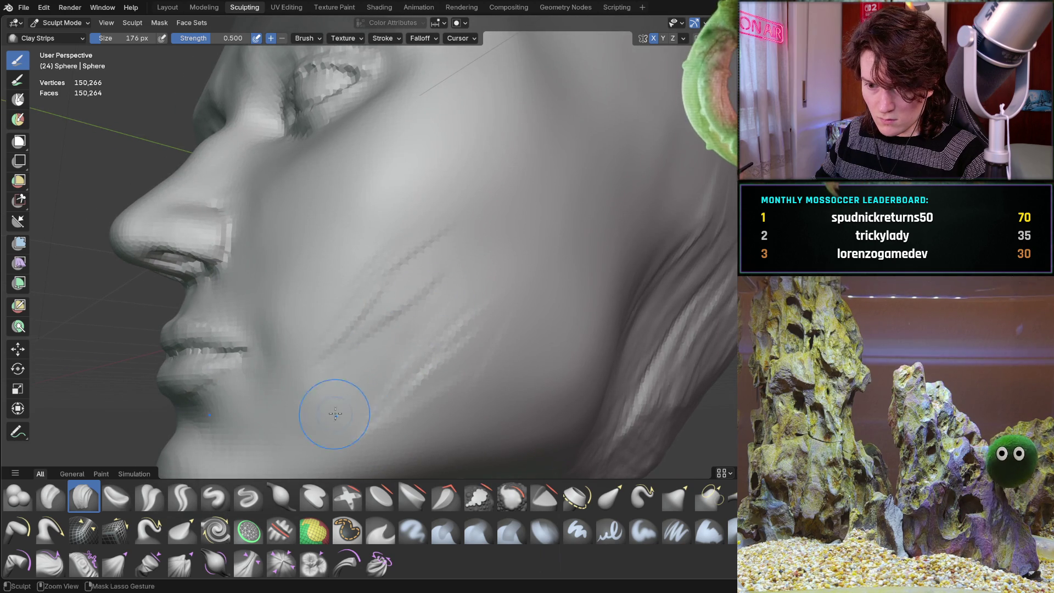
{"action": "left_click_drag", "start_coordinate": [434, 231], "coordinate": [384, 280]}
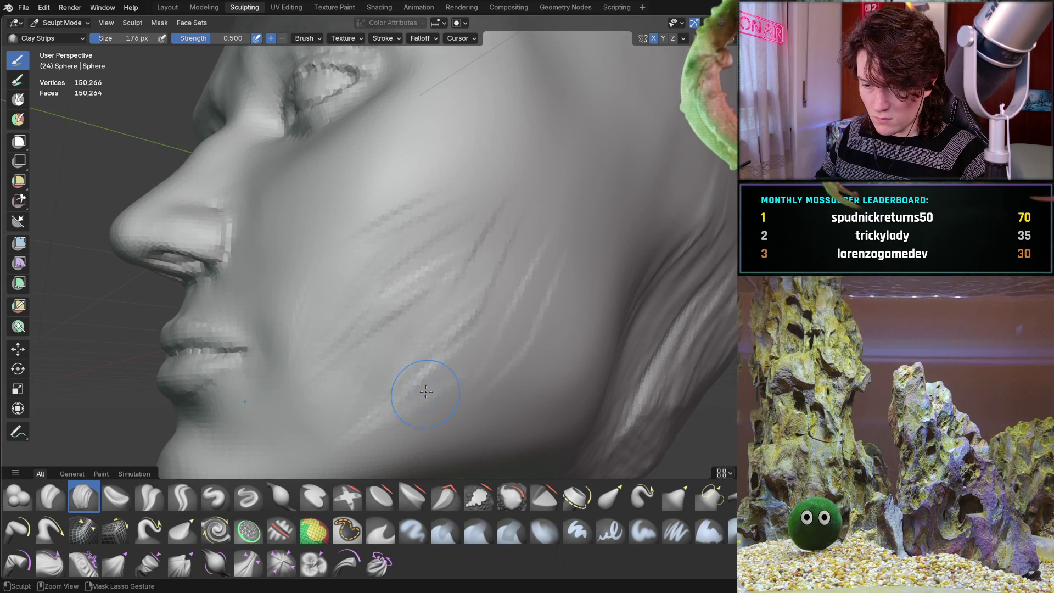
{"action": "left_click_drag", "start_coordinate": [389, 401], "coordinate": [421, 363]}
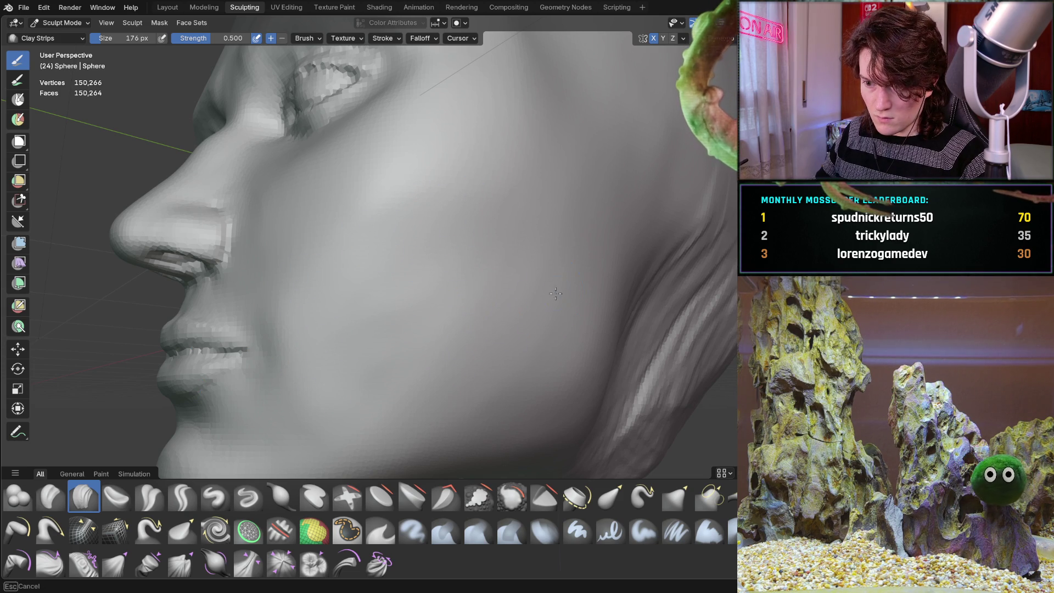
{"action": "mouse_move", "coordinate": [470, 279]}
{"action": "left_mouse_down"}
{"action": "mouse_move", "coordinate": [379, 329]}
{"action": "mouse_move", "coordinate": [475, 290]}
{"action": "left_mouse_up"}
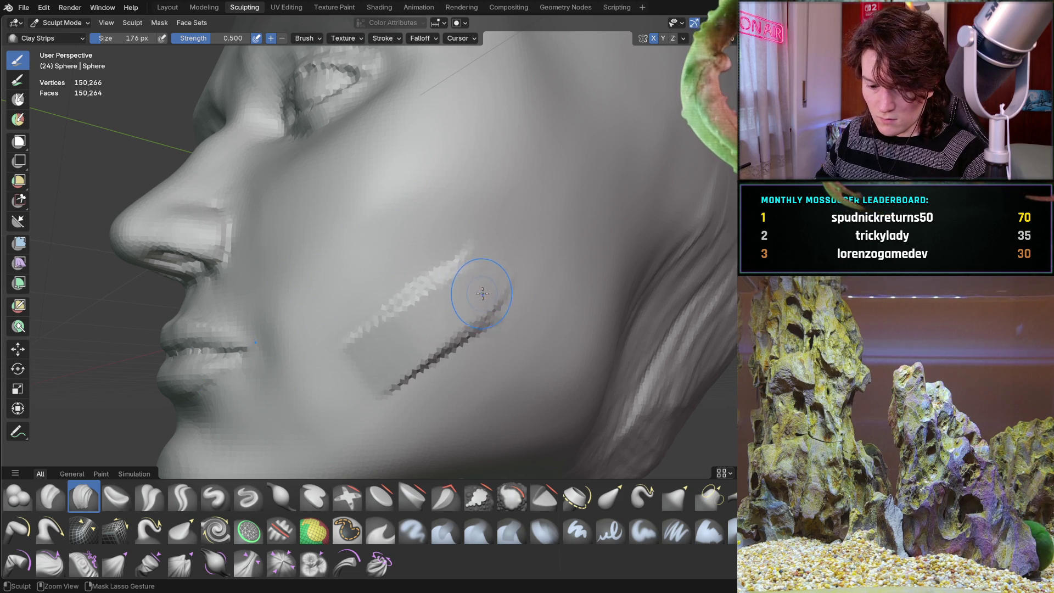
{"action": "key", "text": "ctrl+z"}
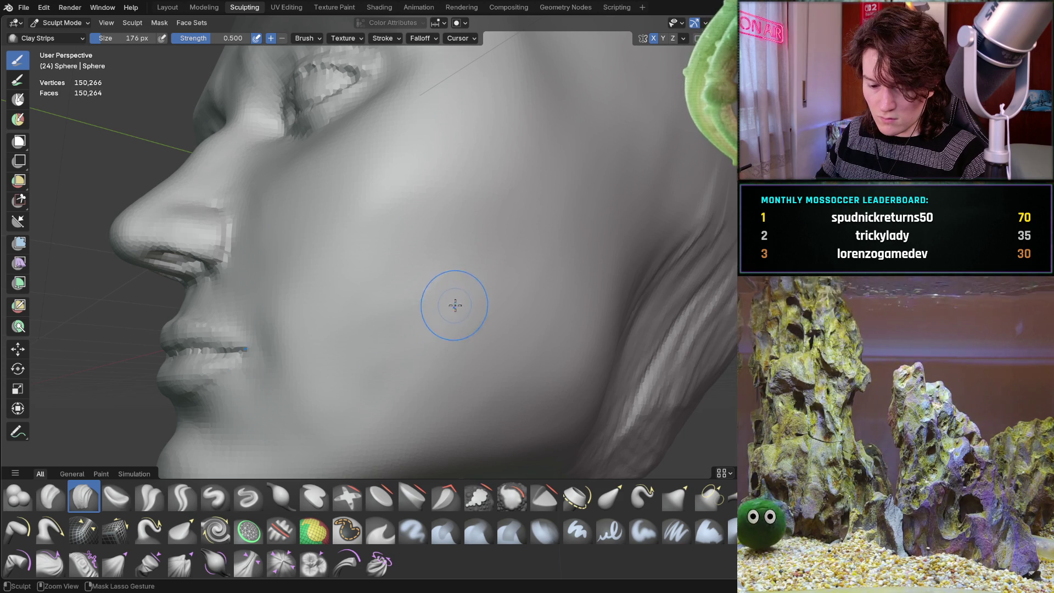
- Sculpt further diagonal cheek strips, undo each set, and return to a front view
{"action": "mouse_move", "coordinate": [467, 247]}
{"action": "left_mouse_down"}
{"action": "mouse_move", "coordinate": [402, 348]}
{"action": "mouse_move", "coordinate": [329, 346]}
{"action": "left_mouse_up"}
{"action": "mouse_move", "coordinate": [357, 406]}
{"action": "left_mouse_down"}
{"action": "mouse_move", "coordinate": [516, 275]}
{"action": "mouse_move", "coordinate": [384, 341]}
{"action": "mouse_move", "coordinate": [477, 299]}
{"action": "left_mouse_up"}
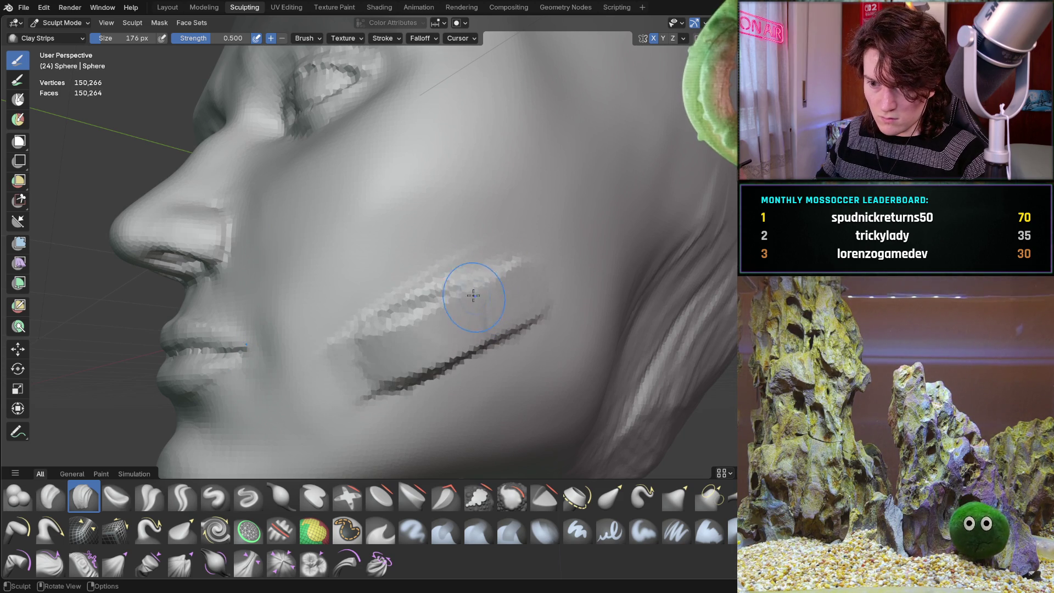
{"action": "key", "text": "ctrl+z"}
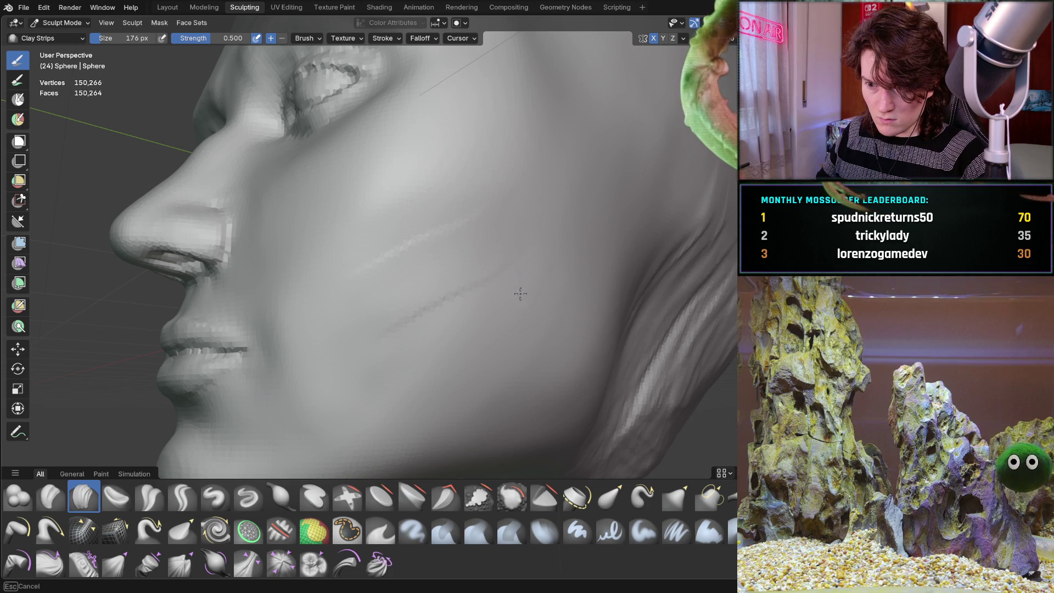
{"action": "left_click_drag", "start_coordinate": [438, 337], "coordinate": [443, 327]}
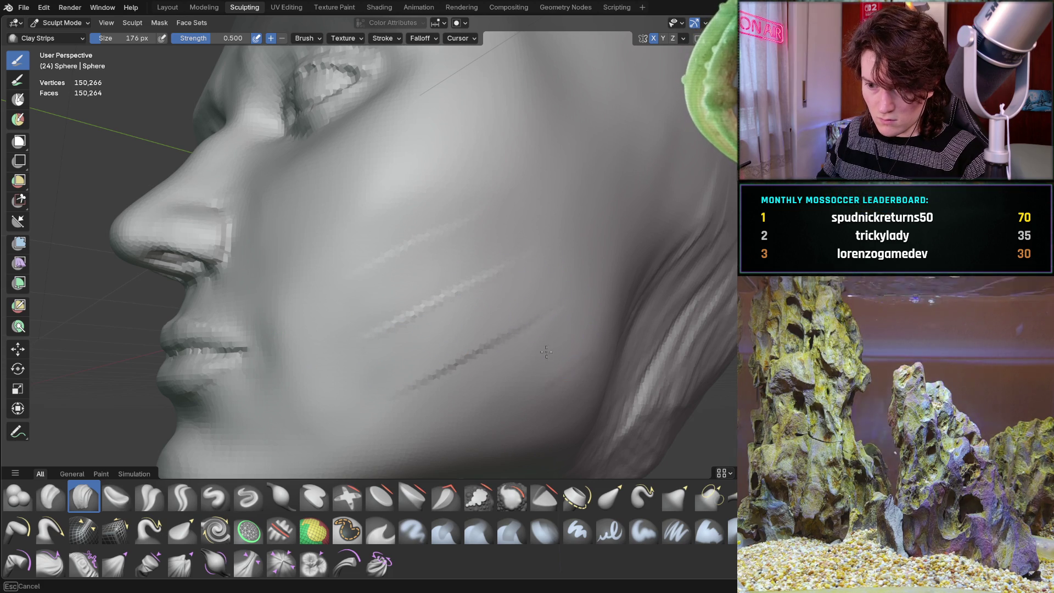
{"action": "left_click_drag", "start_coordinate": [554, 313], "coordinate": [376, 404]}
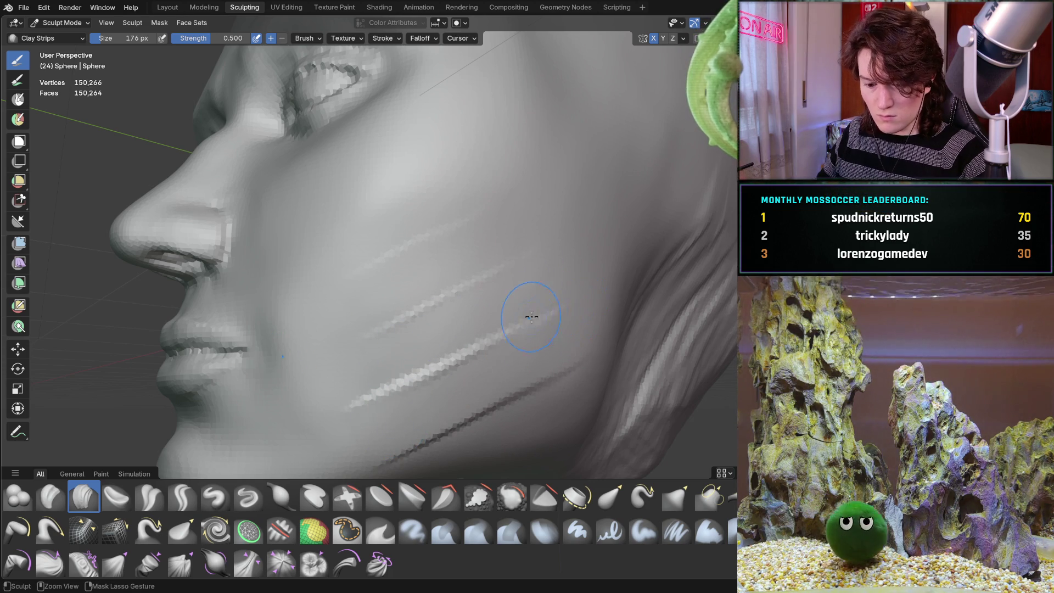
{"action": "key", "text": "ctrl+z"}
{"action": "mouse_move", "coordinate": [435, 306]}
{"action": "middle_mouse_down"}
{"action": "mouse_move", "coordinate": [518, 315]}
{"action": "mouse_move", "coordinate": [477, 341]}
{"action": "middle_mouse_up"}
{"action": "scroll", "coordinate": [518, 316], "scroll_direction": "down", "scroll_amount": 3}
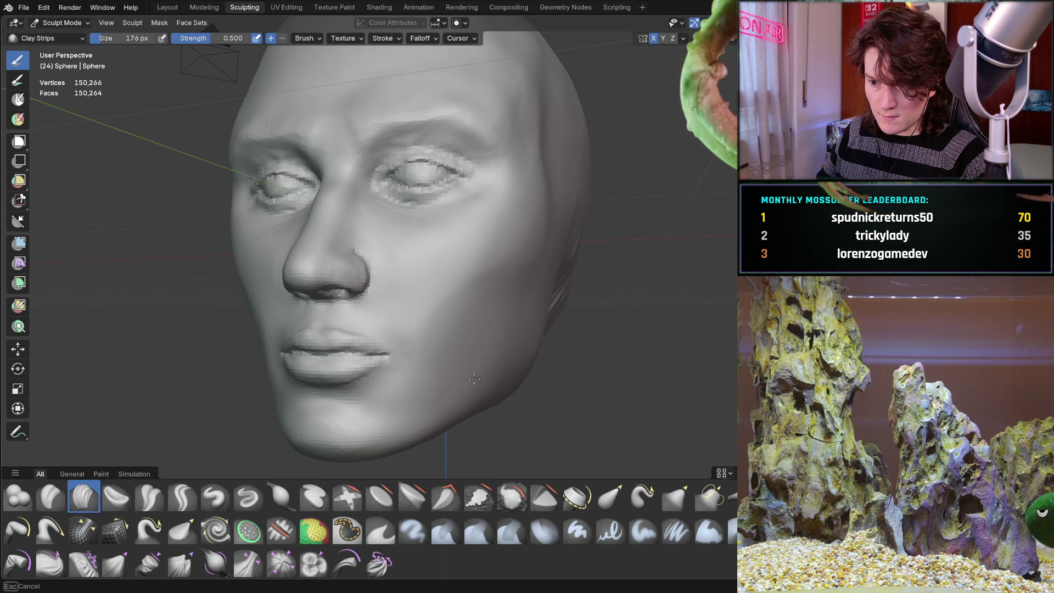
- Undo the head back to its 149,092-vertex sculpt state
{"action": "mouse_move", "coordinate": [522, 313]}
{"action": "middle_mouse_down"}
{"action": "mouse_move", "coordinate": [492, 294]}
{"action": "mouse_move", "coordinate": [520, 326]}
{"action": "middle_mouse_up"}
{"action": "key", "text": "ctrl+z"}
{"action": "scroll", "coordinate": [505, 292], "scroll_direction": "down", "scroll_amount": 2}
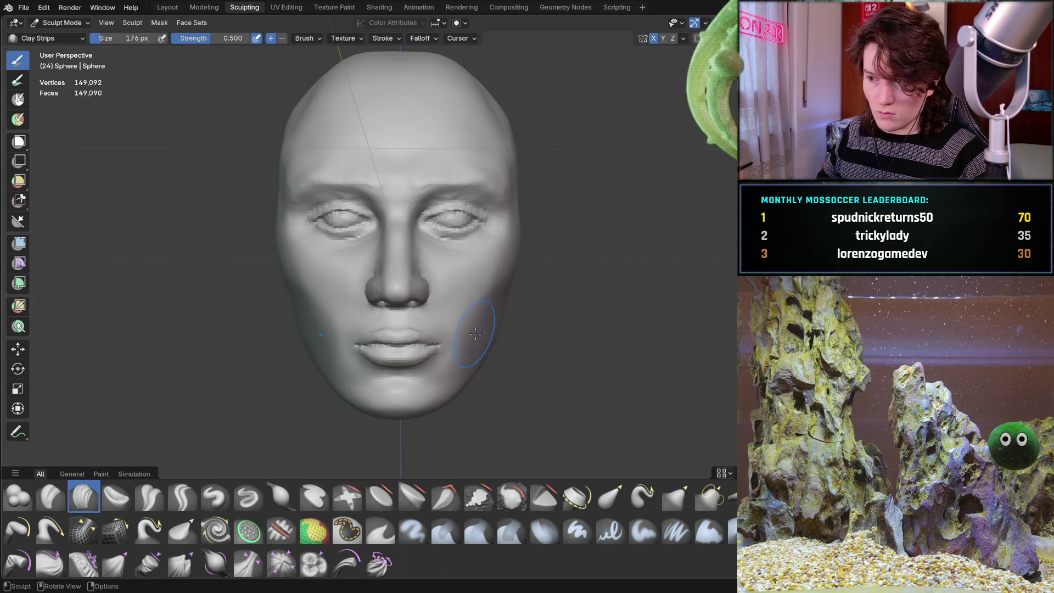
{"action": "scroll", "coordinate": [460, 333], "scroll_direction": "up", "scroll_amount": 3}
- From a close three-quarter view, stroke over the diagonal cheek crease to smooth it away
{"action": "mouse_move", "coordinate": [501, 278]}
{"action": "middle_mouse_down"}
{"action": "mouse_move", "coordinate": [482, 294]}
{"action": "mouse_move", "coordinate": [554, 280]}
{"action": "middle_mouse_up"}
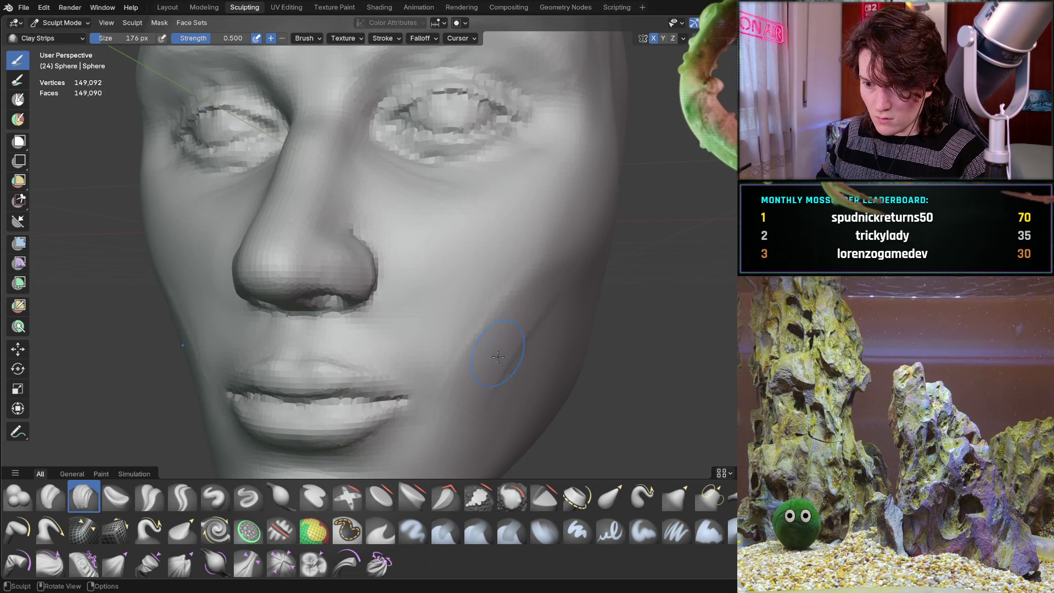
{"action": "middle_click_drag", "start_coordinate": [480, 359], "coordinate": [427, 357]}
{"action": "mouse_move", "coordinate": [477, 304]}
{"action": "left_mouse_down"}
{"action": "mouse_move", "coordinate": [459, 294]}
{"action": "mouse_move", "coordinate": [505, 257]}
{"action": "left_mouse_up"}
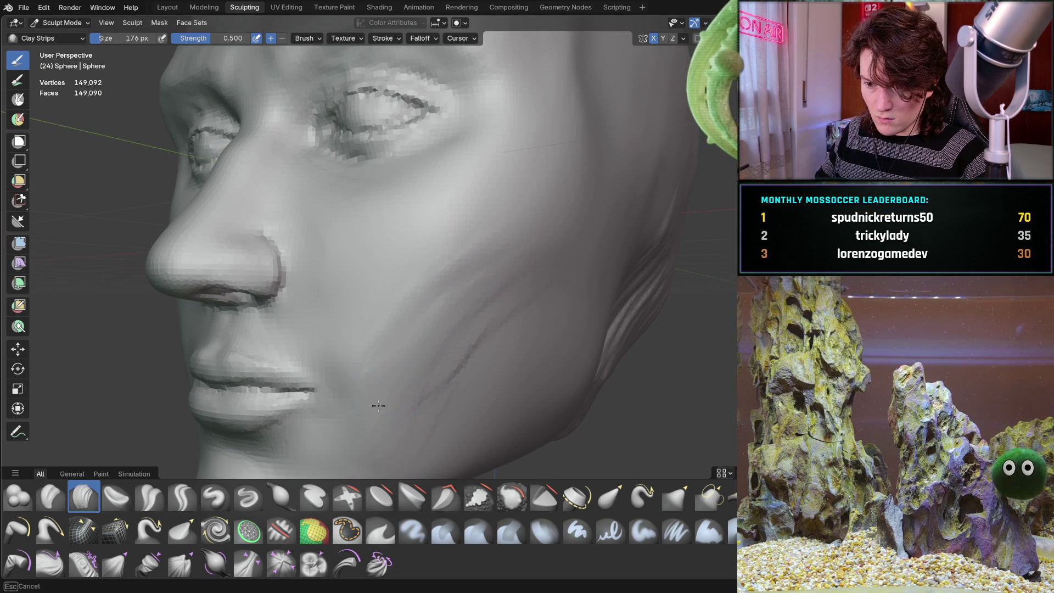
{"action": "mouse_move", "coordinate": [521, 266]}
{"action": "left_mouse_down", "text": "shift"}
{"action": "mouse_move", "coordinate": [450, 362]}
{"action": "mouse_move", "coordinate": [459, 266]}
{"action": "mouse_move", "coordinate": [461, 289]}
{"action": "left_mouse_up", "text": "shift"}
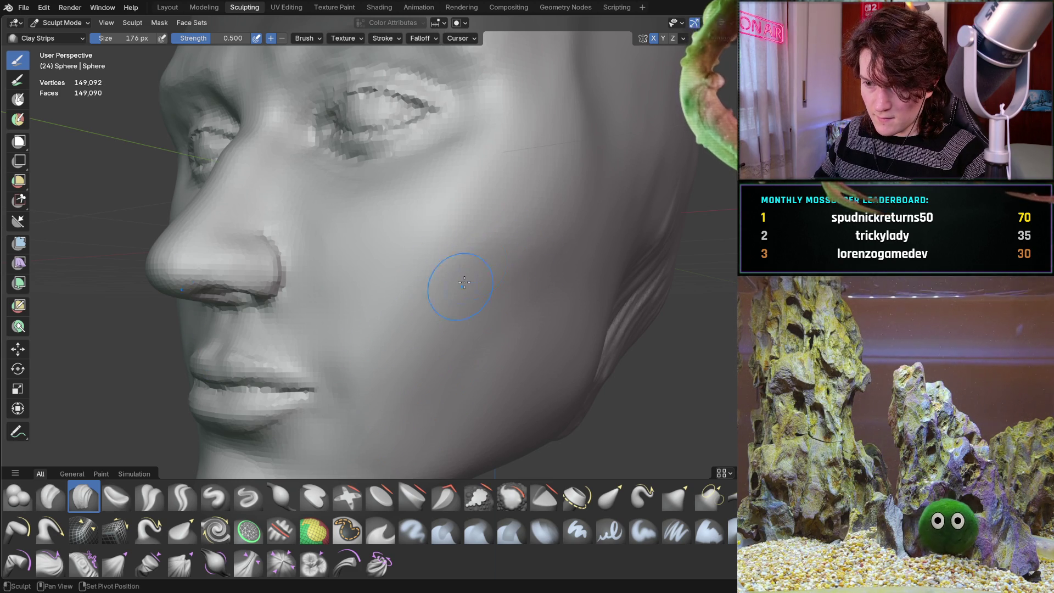
- Orbit around the nose, mouth and face profile to check the smoothed cheek
{"action": "mouse_move", "coordinate": [459, 292]}
{"action": "middle_mouse_down"}
{"action": "mouse_move", "coordinate": [499, 283]}
{"action": "mouse_move", "coordinate": [507, 314]}
{"action": "mouse_move", "coordinate": [530, 294]}
{"action": "middle_mouse_up"}
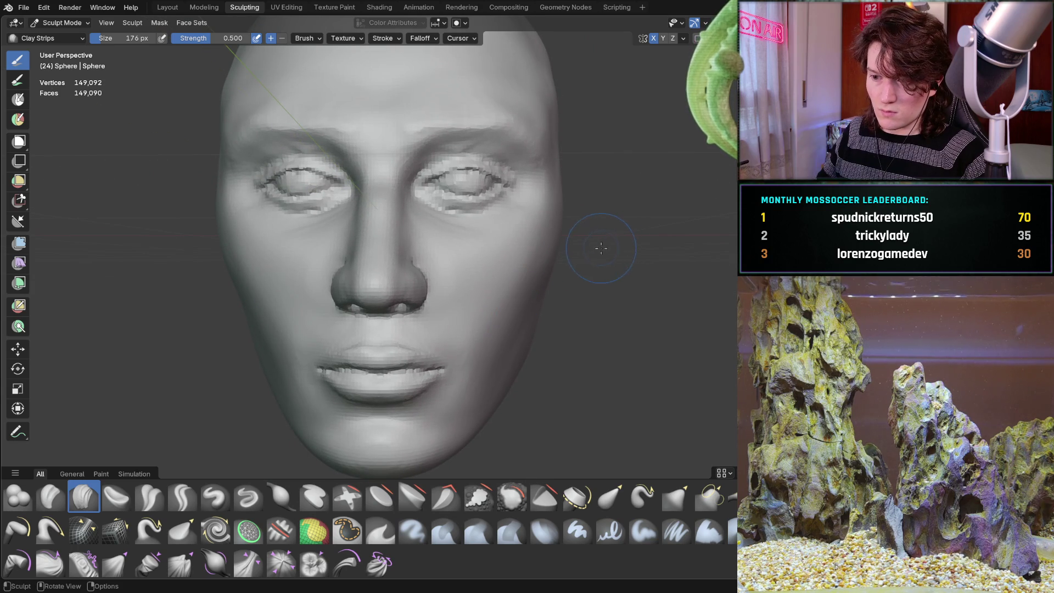
{"action": "middle_click_drag", "start_coordinate": [588, 243], "coordinate": [586, 245]}
{"action": "scroll", "coordinate": [585, 245], "scroll_direction": "up", "scroll_amount": 4}
{"action": "mouse_move", "coordinate": [506, 294]}
{"action": "middle_mouse_down"}
{"action": "mouse_move", "coordinate": [523, 264]}
{"action": "mouse_move", "coordinate": [434, 332]}
{"action": "middle_mouse_up"}
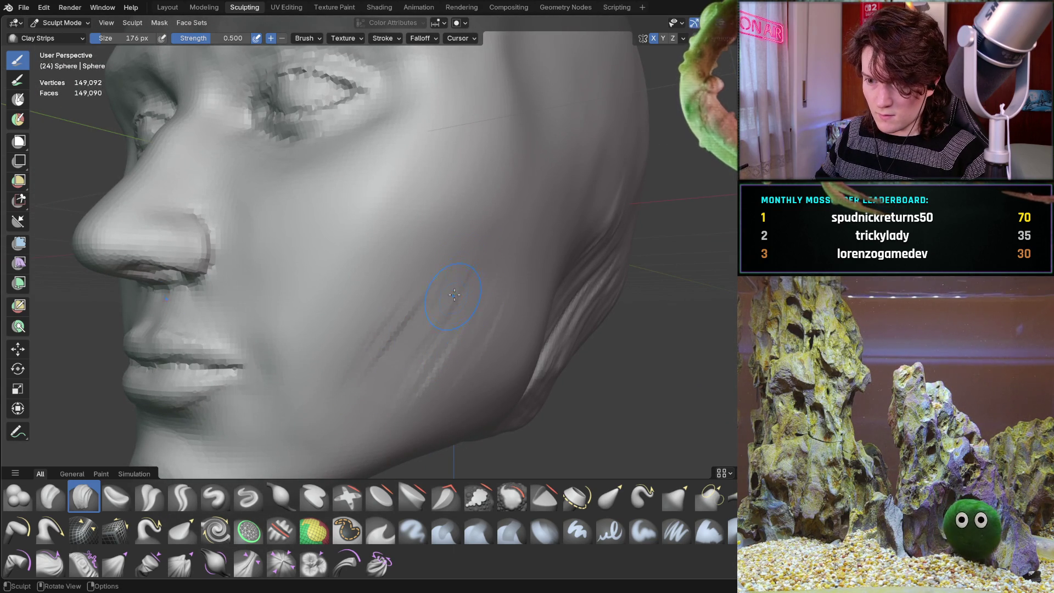
{"action": "middle_click_drag", "start_coordinate": [352, 276], "coordinate": [352, 277]}
{"action": "middle_click_drag", "start_coordinate": [459, 191], "coordinate": [515, 167]}
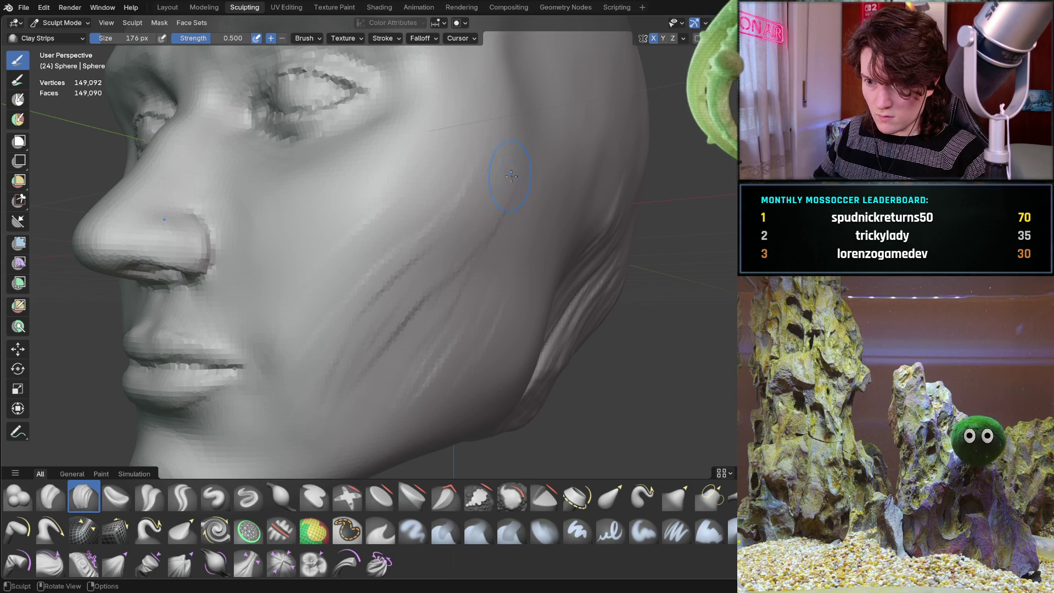
{"action": "middle_click_drag", "start_coordinate": [543, 267], "coordinate": [535, 279]}
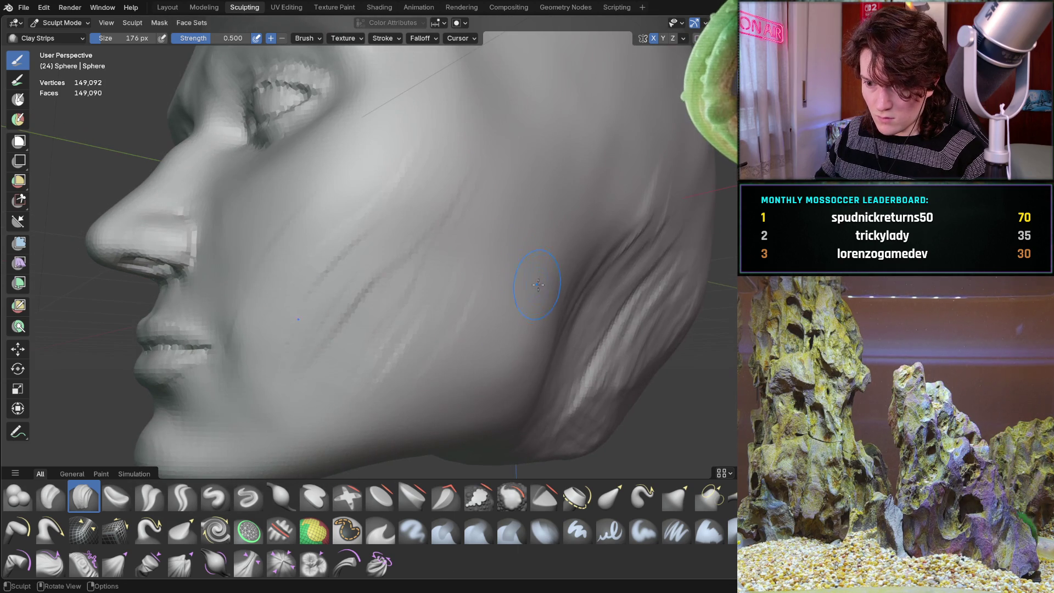
{"action": "mouse_move", "coordinate": [520, 363]}
{"action": "middle_mouse_down"}
{"action": "mouse_move", "coordinate": [488, 403]}
{"action": "mouse_move", "coordinate": [514, 255]}
{"action": "middle_mouse_up"}
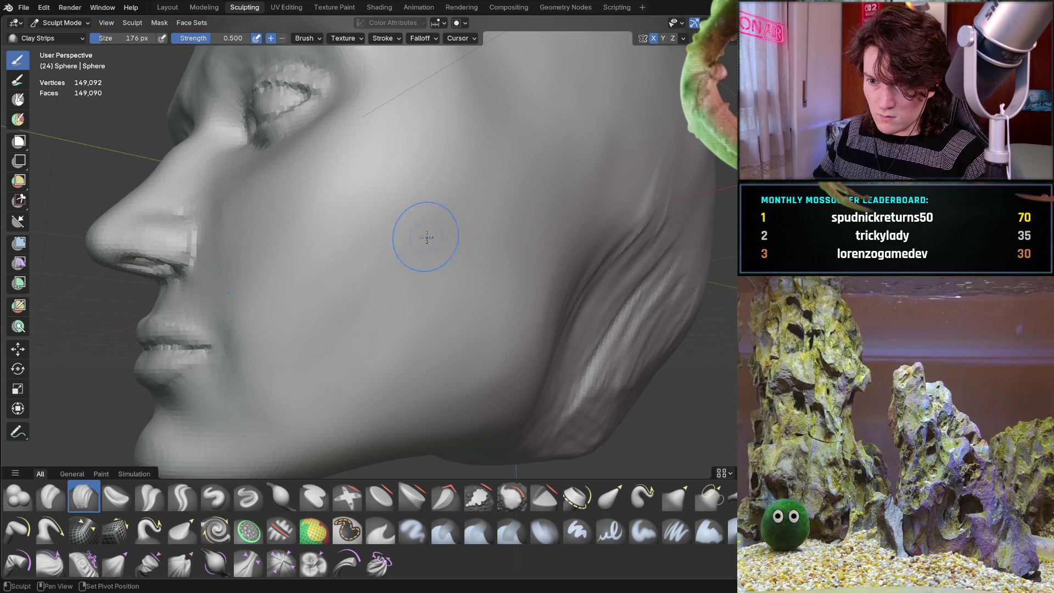
{"action": "mouse_move", "coordinate": [284, 360]}
{"action": "middle_mouse_down"}
{"action": "mouse_move", "coordinate": [431, 238]}
{"action": "mouse_move", "coordinate": [492, 324]}
{"action": "mouse_move", "coordinate": [494, 306]}
{"action": "mouse_move", "coordinate": [470, 311]}
{"action": "middle_mouse_up"}
{"action": "scroll", "coordinate": [522, 282], "scroll_direction": "up", "scroll_amount": 3}
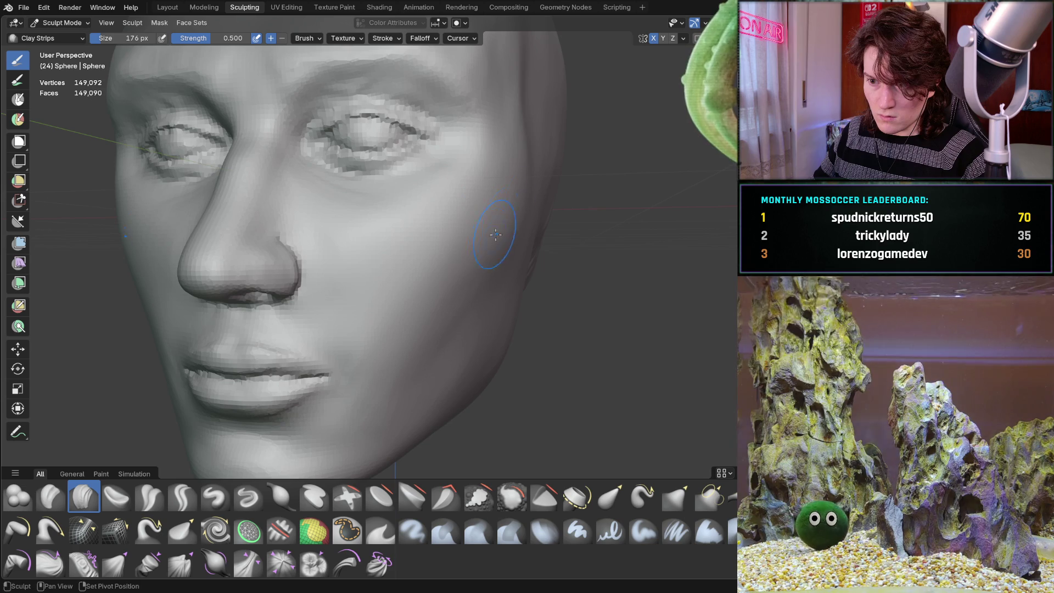
{"action": "mouse_move", "coordinate": [414, 342]}
{"action": "middle_mouse_down"}
{"action": "mouse_move", "coordinate": [390, 312]}
{"action": "mouse_move", "coordinate": [415, 387]}
{"action": "mouse_move", "coordinate": [450, 346]}
{"action": "middle_mouse_up"}
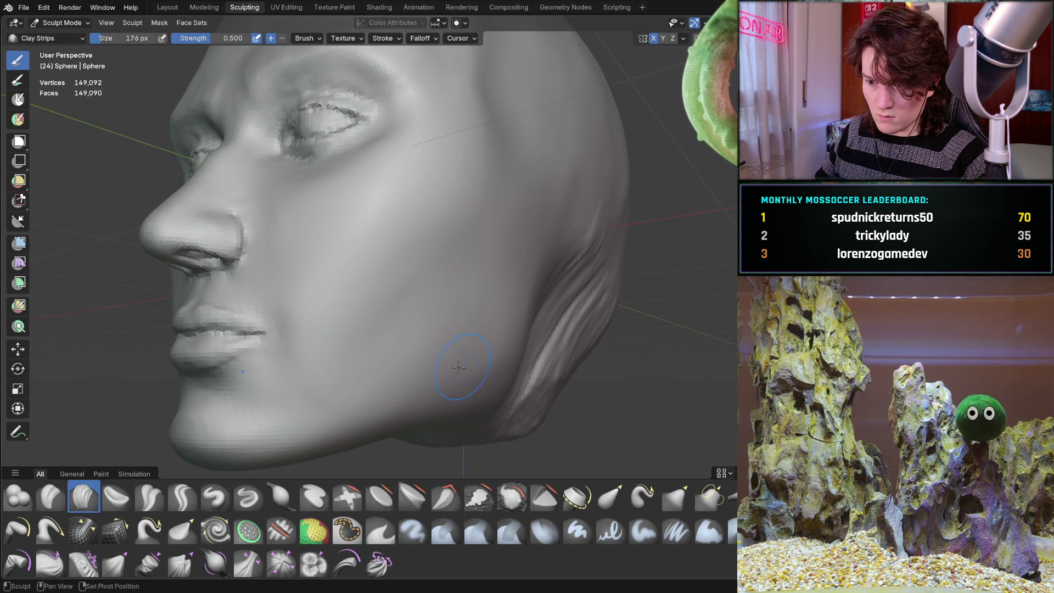
{"action": "key", "text": "Escape"}
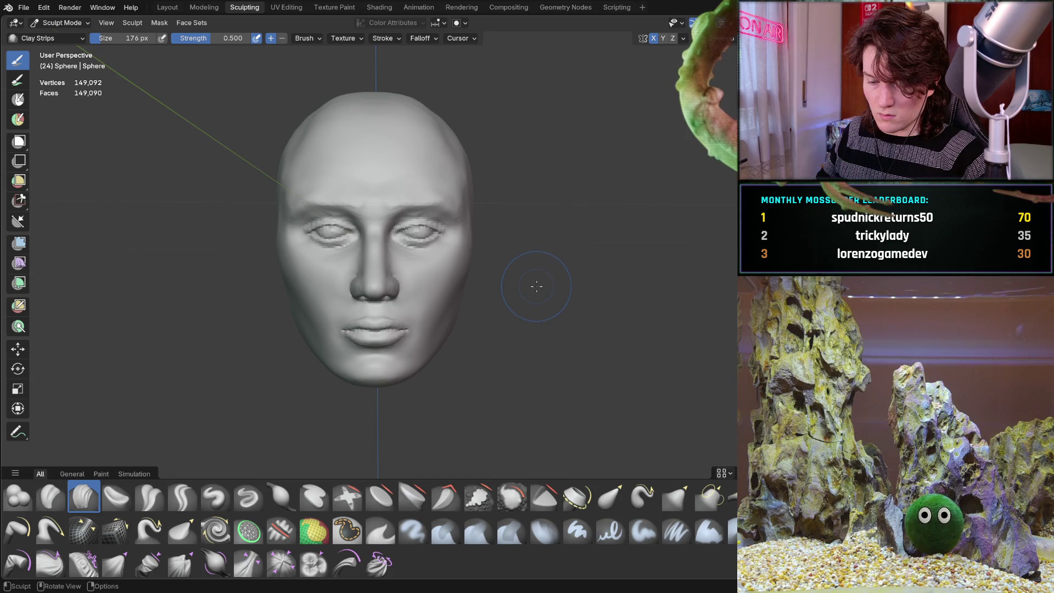
{"action": "scroll", "coordinate": [533, 282], "scroll_direction": "up", "scroll_amount": 3}
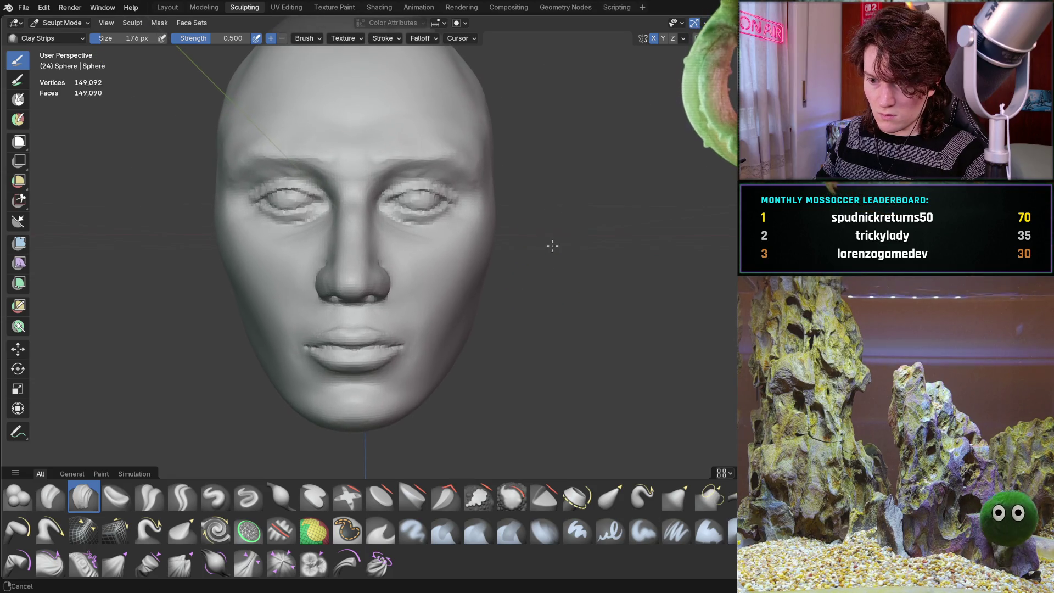
{"action": "mouse_move", "coordinate": [548, 252]}
{"action": "middle_mouse_down"}
{"action": "mouse_move", "coordinate": [506, 271]}
{"action": "mouse_move", "coordinate": [497, 256]}
{"action": "middle_mouse_up"}
{"action": "scroll", "coordinate": [506, 271], "scroll_direction": "up", "scroll_amount": 2}
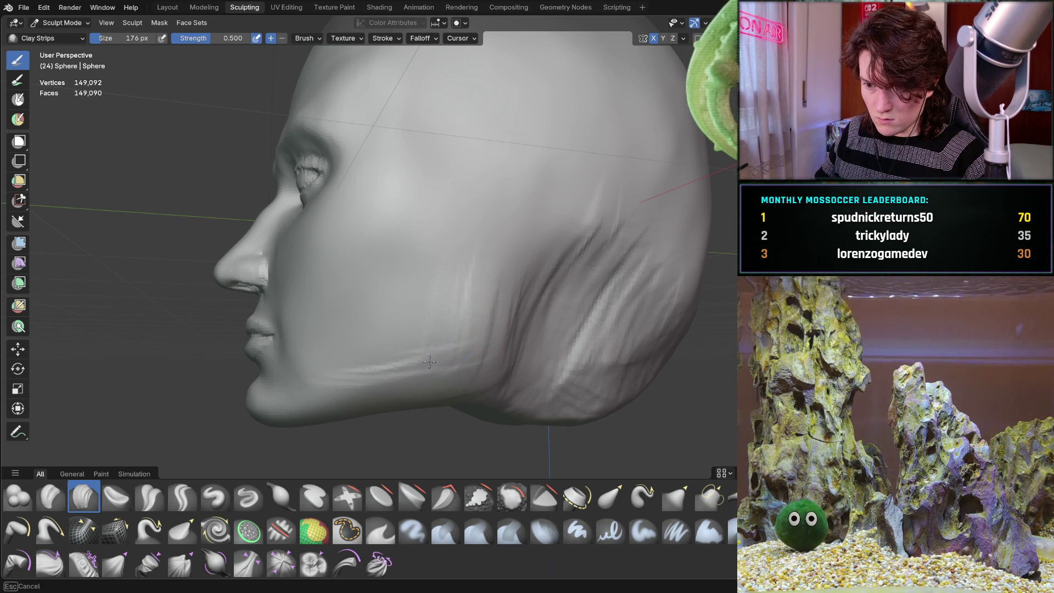
{"action": "middle_click_drag", "start_coordinate": [460, 366], "coordinate": [470, 265], "text": "shift"}
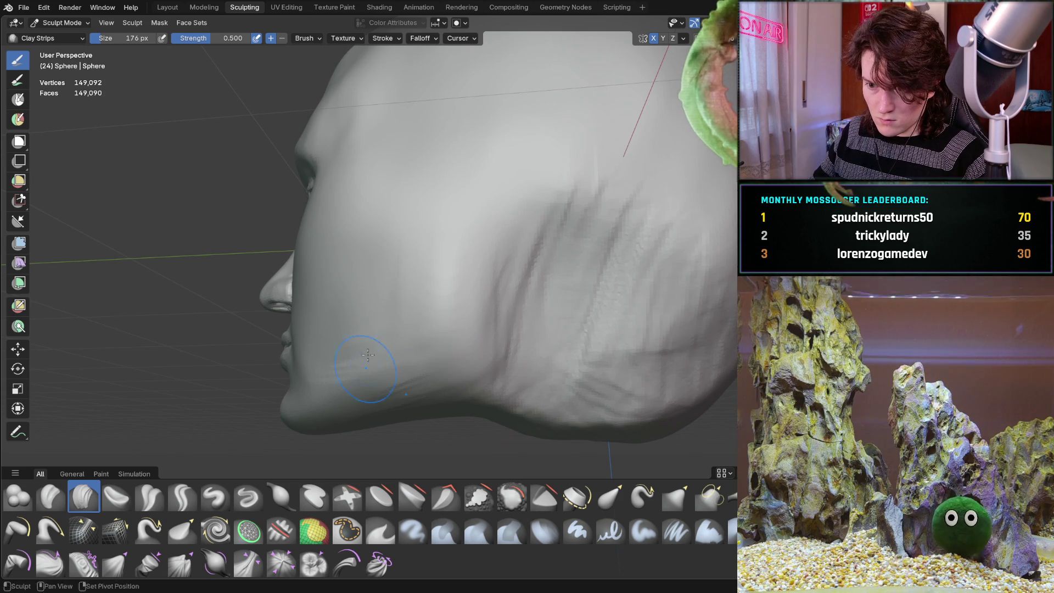
{"action": "mouse_move", "coordinate": [492, 366]}
{"action": "middle_mouse_down"}
{"action": "mouse_move", "coordinate": [455, 369]}
{"action": "mouse_move", "coordinate": [529, 365]}
{"action": "mouse_move", "coordinate": [495, 348]}
{"action": "mouse_move", "coordinate": [497, 318]}
{"action": "middle_mouse_up"}
{"action": "scroll", "coordinate": [501, 277], "scroll_direction": "up", "scroll_amount": 3}
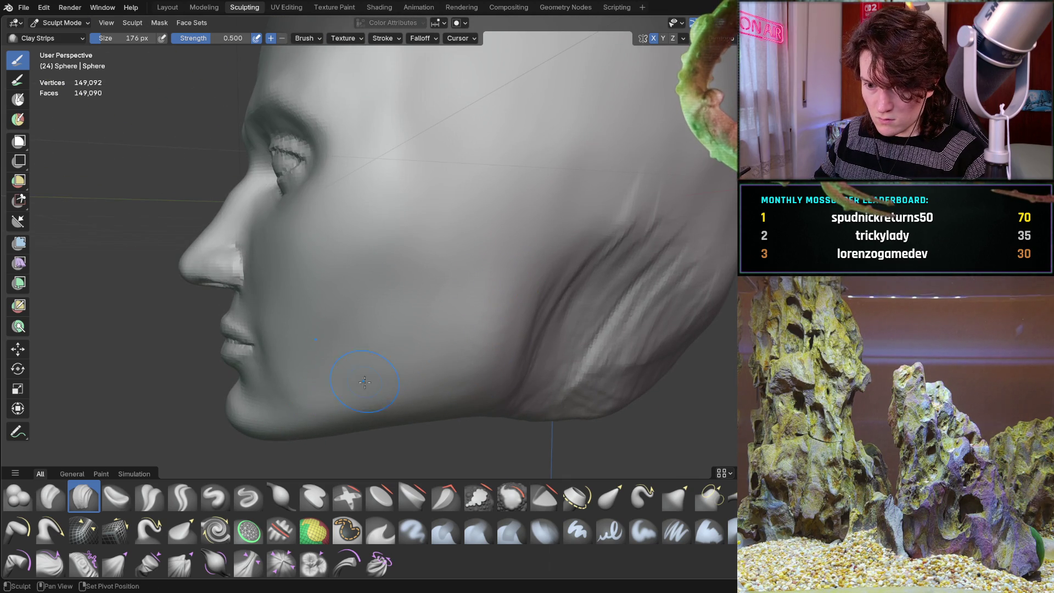
{"action": "scroll", "coordinate": [479, 379], "scroll_direction": "down", "scroll_amount": 4}
{"action": "mouse_move", "coordinate": [423, 275]}
{"action": "middle_mouse_down"}
{"action": "mouse_move", "coordinate": [557, 229]}
{"action": "mouse_move", "coordinate": [469, 312]}
{"action": "middle_mouse_up"}
{"action": "middle_click_drag", "start_coordinate": [510, 317], "coordinate": [467, 298]}
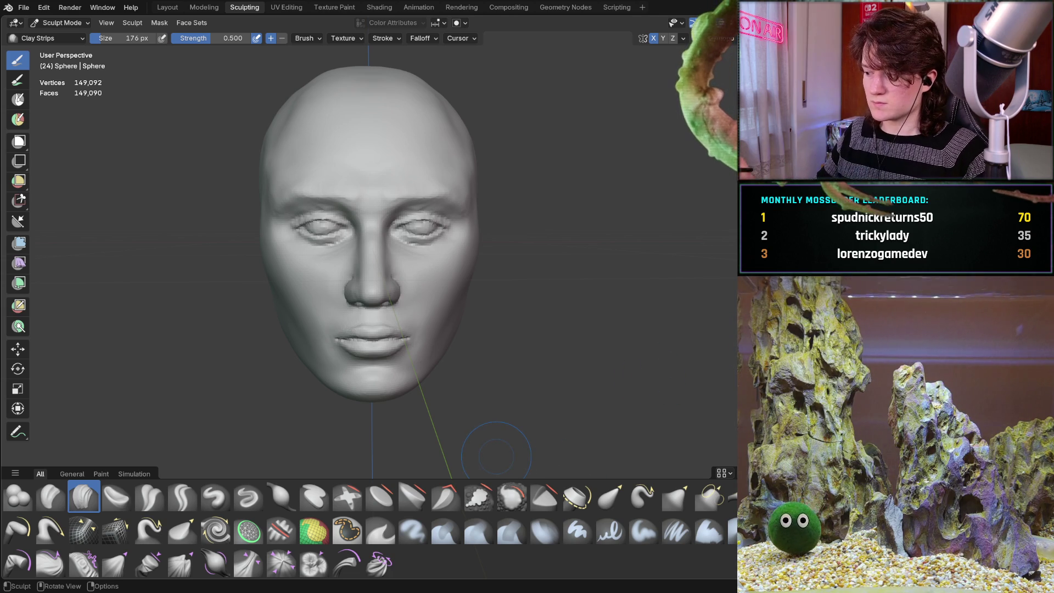
{"action": "mouse_move", "coordinate": [497, 456]}
{"action": "middle_mouse_down"}
{"action": "mouse_move", "coordinate": [212, 265]}
{"action": "mouse_move", "coordinate": [224, 280]}
{"action": "mouse_move", "coordinate": [198, 269]}
{"action": "middle_mouse_up"}
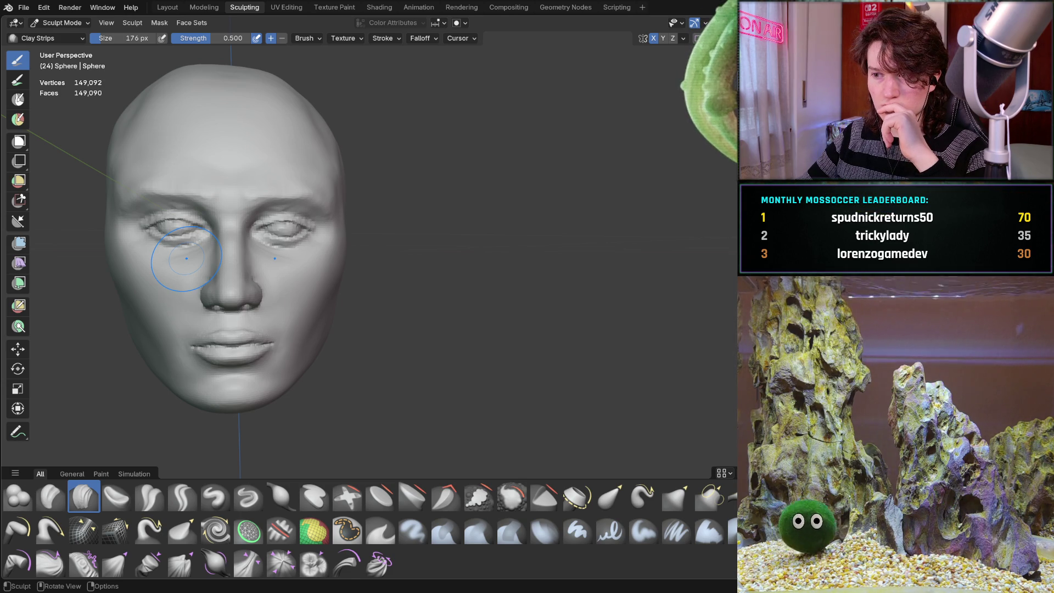
{"action": "mouse_move", "coordinate": [239, 256]}
{"action": "middle_mouse_down"}
{"action": "mouse_move", "coordinate": [186, 271]}
{"action": "mouse_move", "coordinate": [188, 308]}
{"action": "mouse_move", "coordinate": [153, 299]}
{"action": "mouse_move", "coordinate": [198, 270]}
{"action": "mouse_move", "coordinate": [242, 293]}
{"action": "mouse_move", "coordinate": [259, 272]}
{"action": "mouse_move", "coordinate": [159, 235]}
{"action": "mouse_move", "coordinate": [253, 258]}
{"action": "mouse_move", "coordinate": [254, 272]}
{"action": "mouse_move", "coordinate": [196, 269]}
{"action": "mouse_move", "coordinate": [299, 270]}
{"action": "mouse_move", "coordinate": [175, 268]}
{"action": "middle_mouse_up"}
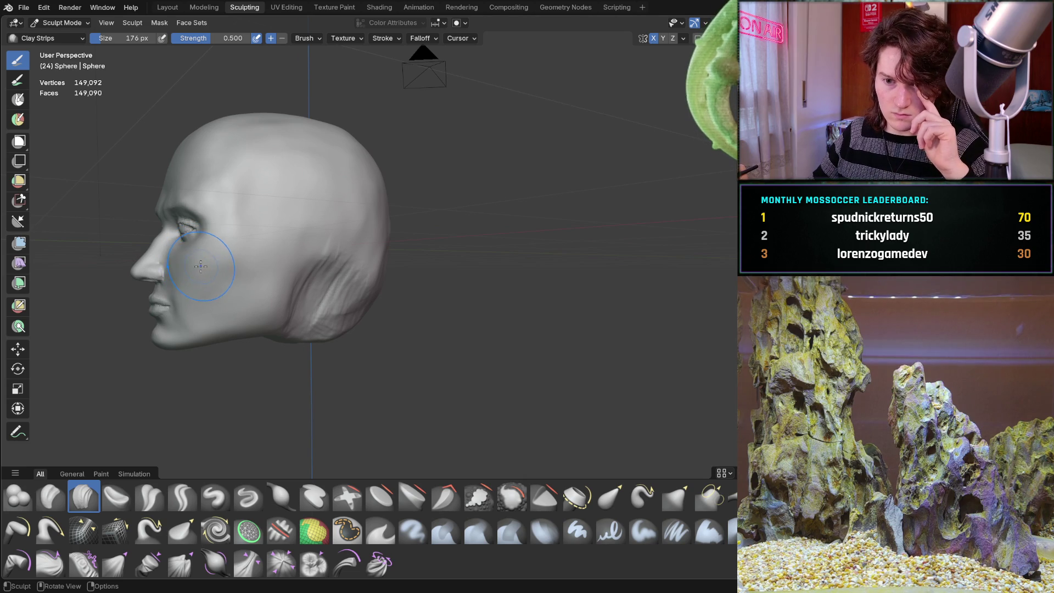
{"action": "mouse_move", "coordinate": [220, 270]}
{"action": "middle_mouse_down"}
{"action": "mouse_move", "coordinate": [261, 276]}
{"action": "mouse_move", "coordinate": [200, 247]}
{"action": "mouse_move", "coordinate": [248, 253]}
{"action": "mouse_move", "coordinate": [197, 296]}
{"action": "mouse_move", "coordinate": [218, 312]}
{"action": "mouse_move", "coordinate": [177, 261]}
{"action": "mouse_move", "coordinate": [168, 264]}
{"action": "mouse_move", "coordinate": [211, 294]}
{"action": "mouse_move", "coordinate": [240, 273]}
{"action": "mouse_move", "coordinate": [206, 269]}
{"action": "middle_mouse_up"}
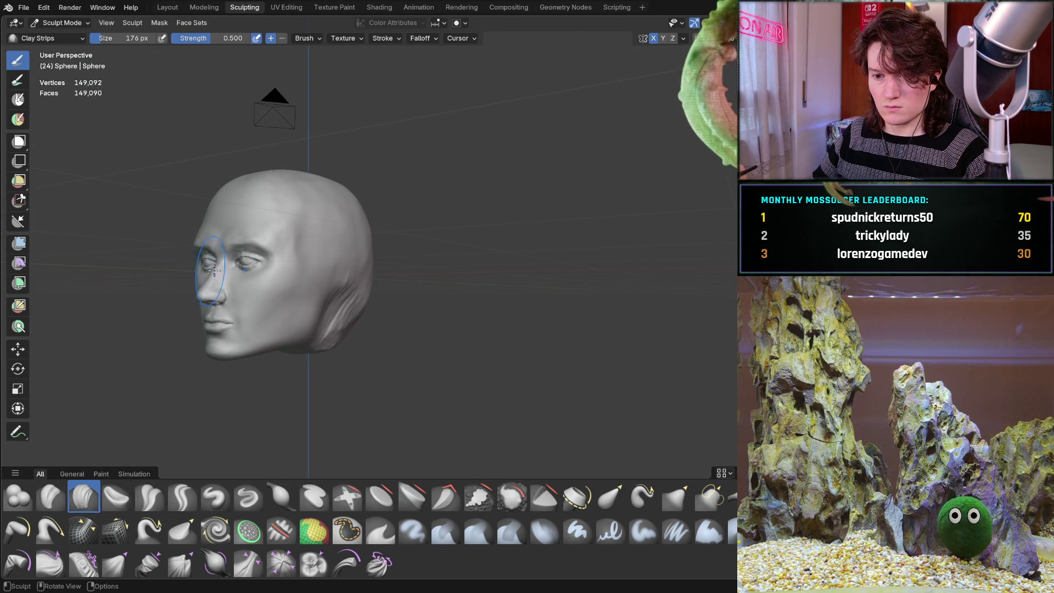
{"action": "mouse_move", "coordinate": [289, 290]}
{"action": "middle_mouse_down"}
{"action": "mouse_move", "coordinate": [162, 286]}
{"action": "mouse_move", "coordinate": [251, 298]}
{"action": "mouse_move", "coordinate": [229, 291]}
{"action": "middle_mouse_up"}
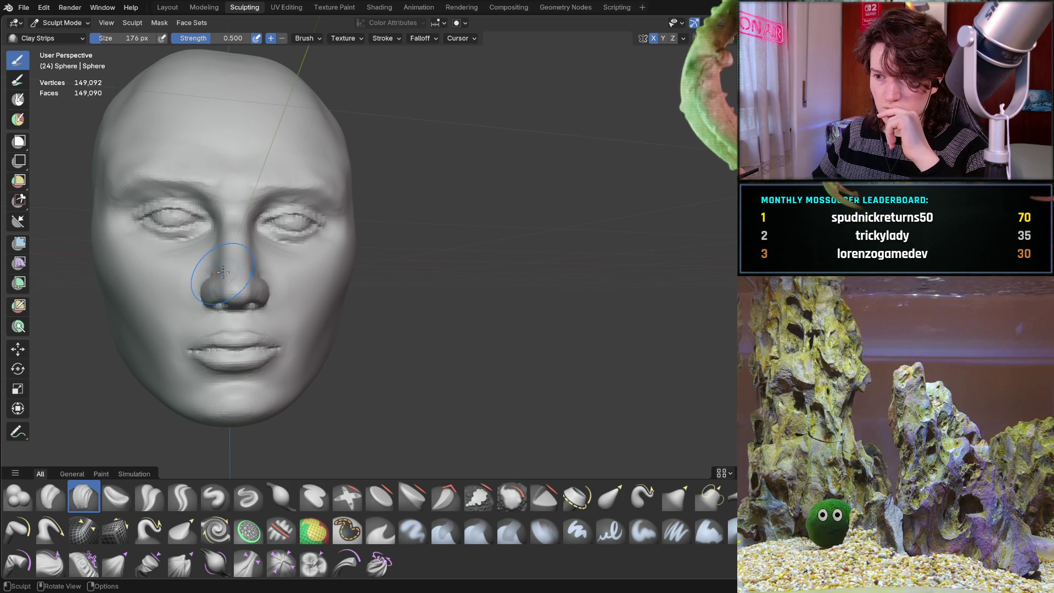
- Orbit the head from the front through three-quarter to a clear left profile
{"action": "middle_click_drag", "start_coordinate": [242, 252], "coordinate": [156, 267]}
{"action": "mouse_move", "coordinate": [235, 254]}
{"action": "middle_mouse_down"}
{"action": "mouse_move", "coordinate": [201, 247]}
{"action": "mouse_move", "coordinate": [282, 249]}
{"action": "mouse_move", "coordinate": [240, 271]}
{"action": "middle_mouse_up"}
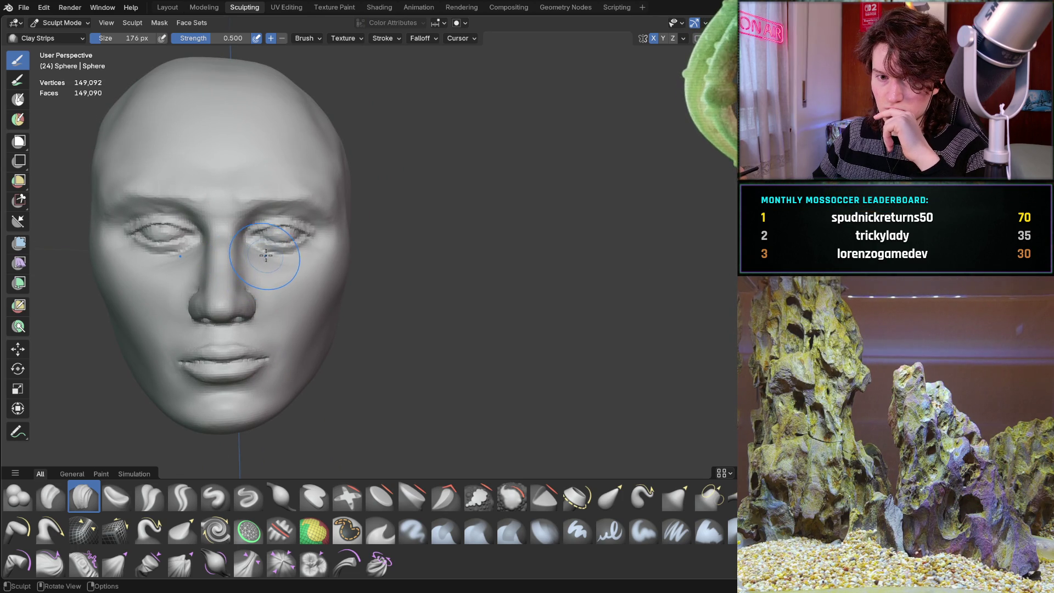
{"action": "mouse_move", "coordinate": [247, 258]}
{"action": "middle_mouse_down"}
{"action": "mouse_move", "coordinate": [271, 252]}
{"action": "mouse_move", "coordinate": [186, 261]}
{"action": "mouse_move", "coordinate": [196, 273]}
{"action": "middle_mouse_up"}
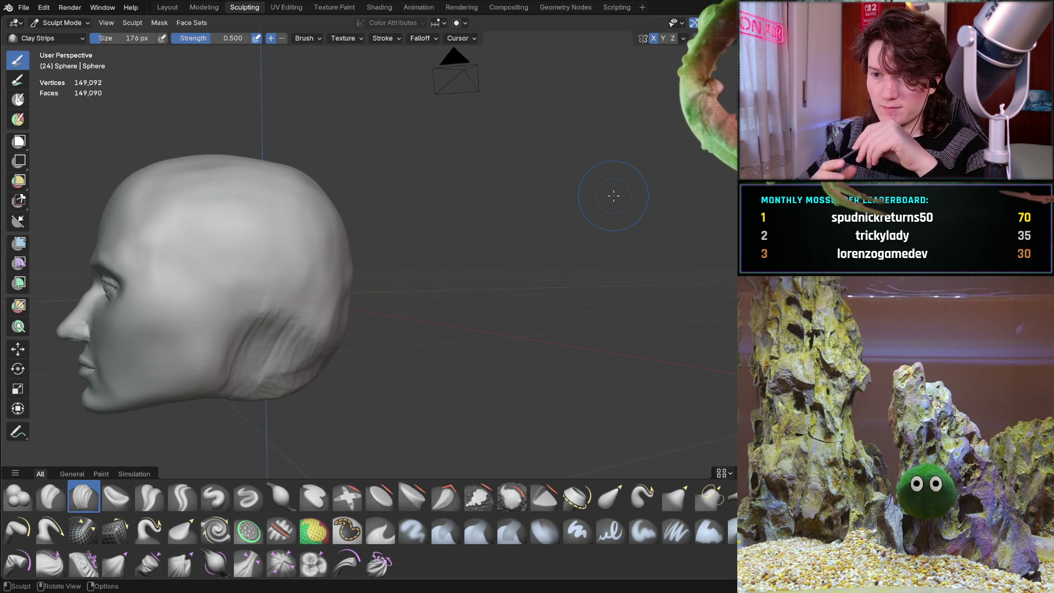
{"action": "middle_click_drag", "start_coordinate": [257, 281], "coordinate": [366, 216]}
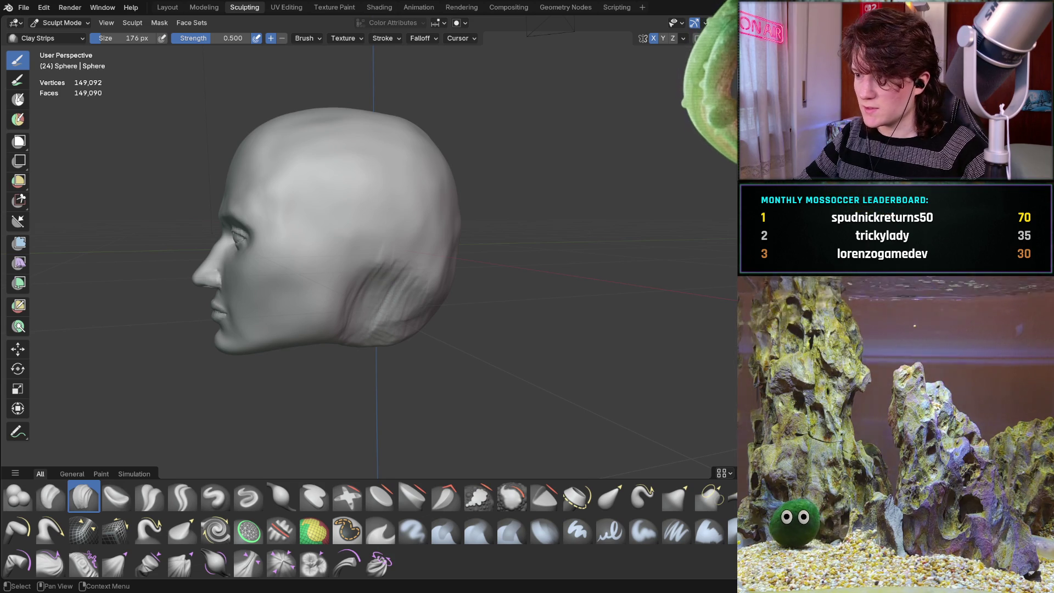
- Orbit and zoom to a close front view of the closed eyelids and brow ridge
{"action": "mouse_move", "coordinate": [373, 274]}
{"action": "middle_mouse_down"}
{"action": "mouse_move", "coordinate": [319, 283]}
{"action": "mouse_move", "coordinate": [329, 295]}
{"action": "mouse_move", "coordinate": [344, 258]}
{"action": "mouse_move", "coordinate": [330, 248]}
{"action": "mouse_move", "coordinate": [348, 242]}
{"action": "middle_mouse_up"}
{"action": "scroll", "coordinate": [312, 302], "scroll_direction": "down", "scroll_amount": 2}
{"action": "scroll", "coordinate": [349, 242], "scroll_direction": "up", "scroll_amount": 3}
{"action": "mouse_move", "coordinate": [372, 207]}
{"action": "middle_mouse_down"}
{"action": "mouse_move", "coordinate": [323, 231]}
{"action": "mouse_move", "coordinate": [321, 204]}
{"action": "mouse_move", "coordinate": [378, 228]}
{"action": "mouse_move", "coordinate": [325, 242]}
{"action": "middle_mouse_up"}
{"action": "scroll", "coordinate": [288, 231], "scroll_direction": "down", "scroll_amount": 5}
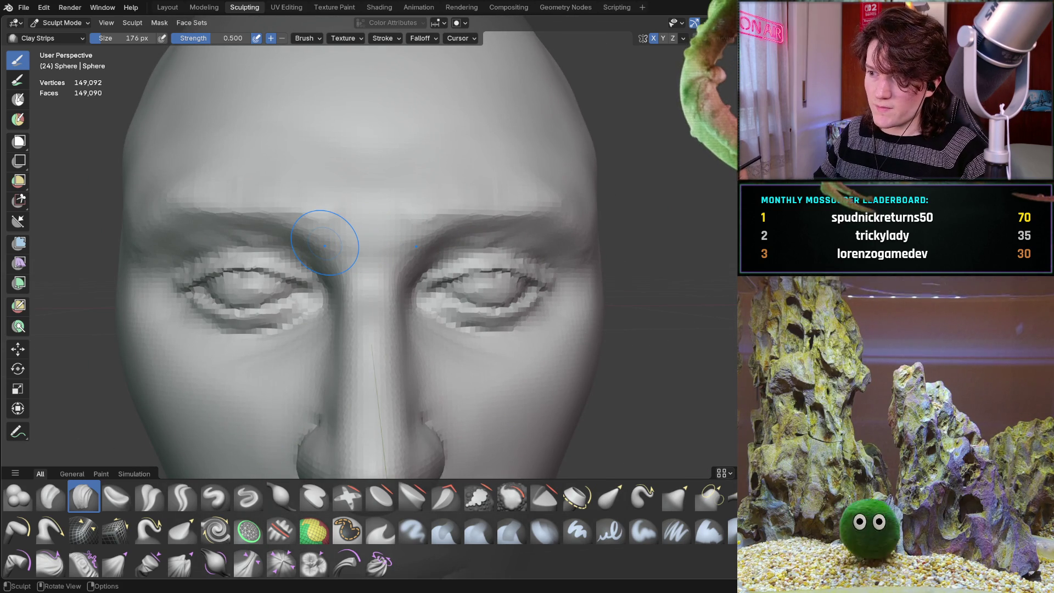
- Orbit and zoom in to a close side view of the eye and adjacent temple
{"action": "mouse_move", "coordinate": [348, 282]}
{"action": "middle_mouse_down"}
{"action": "mouse_move", "coordinate": [369, 273]}
{"action": "mouse_move", "coordinate": [379, 245]}
{"action": "mouse_move", "coordinate": [408, 267]}
{"action": "mouse_move", "coordinate": [520, 226]}
{"action": "middle_mouse_up"}
{"action": "scroll", "coordinate": [360, 277], "scroll_direction": "down", "scroll_amount": 4}
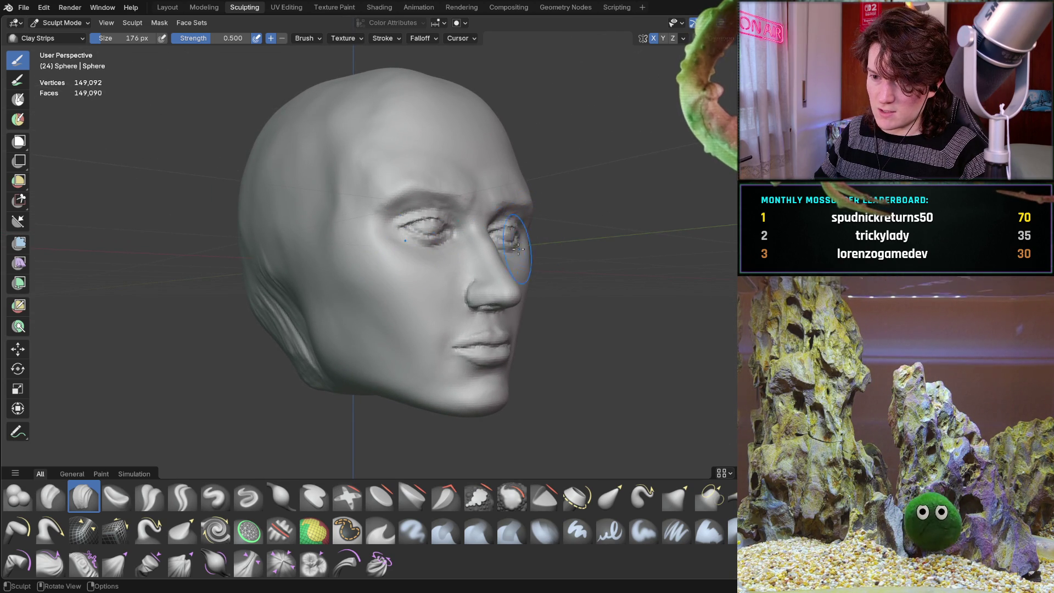
{"action": "mouse_move", "coordinate": [410, 227]}
{"action": "middle_mouse_down"}
{"action": "mouse_move", "coordinate": [422, 203]}
{"action": "mouse_move", "coordinate": [306, 236]}
{"action": "middle_mouse_up"}
{"action": "scroll", "coordinate": [454, 204], "scroll_direction": "up", "scroll_amount": 5}
{"action": "scroll", "coordinate": [454, 204], "scroll_direction": "down", "scroll_amount": 3}
{"action": "scroll", "coordinate": [306, 237], "scroll_direction": "up", "scroll_amount": 3}
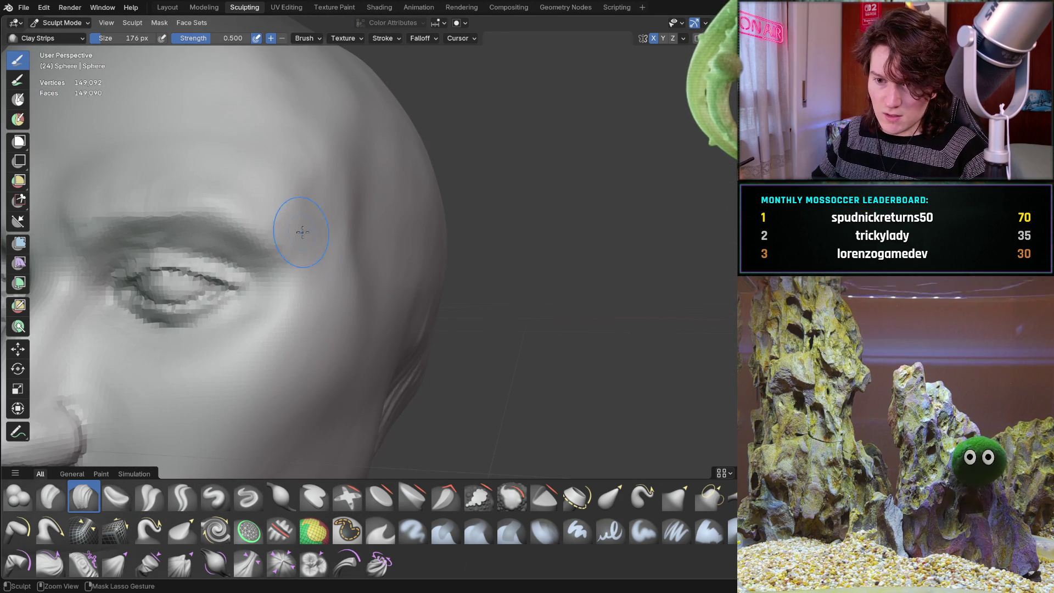
{"action": "mouse_move", "coordinate": [303, 281]}
{"action": "middle_mouse_down"}
{"action": "mouse_move", "coordinate": [319, 249]}
{"action": "mouse_move", "coordinate": [430, 244]}
{"action": "middle_mouse_up"}
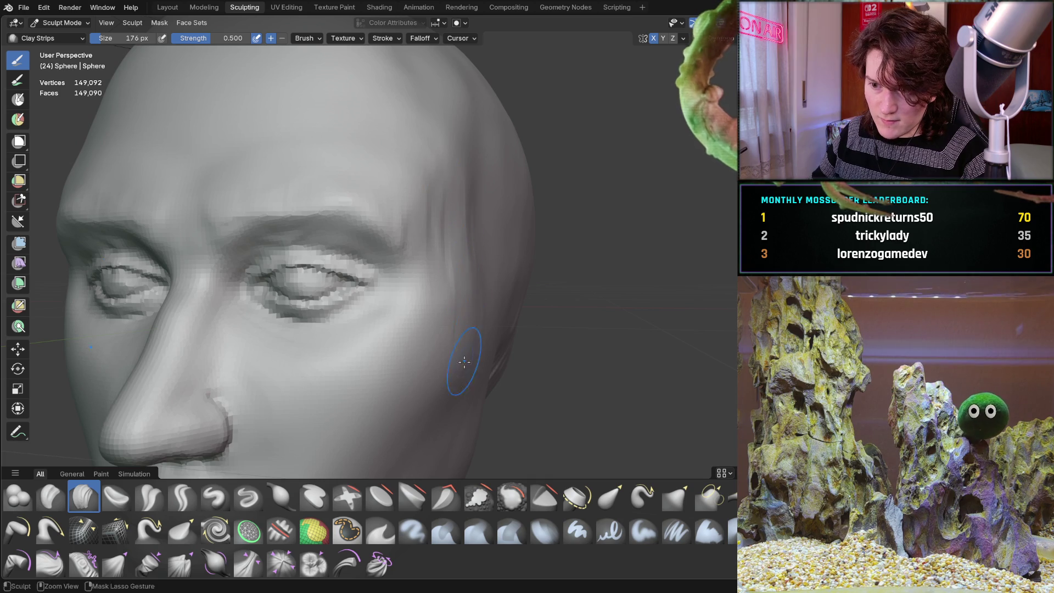
- Drag Clay Strips ridges across the forehead, then orbit in close on the eye and brow
{"action": "middle_click_drag", "start_coordinate": [448, 386], "coordinate": [370, 314]}
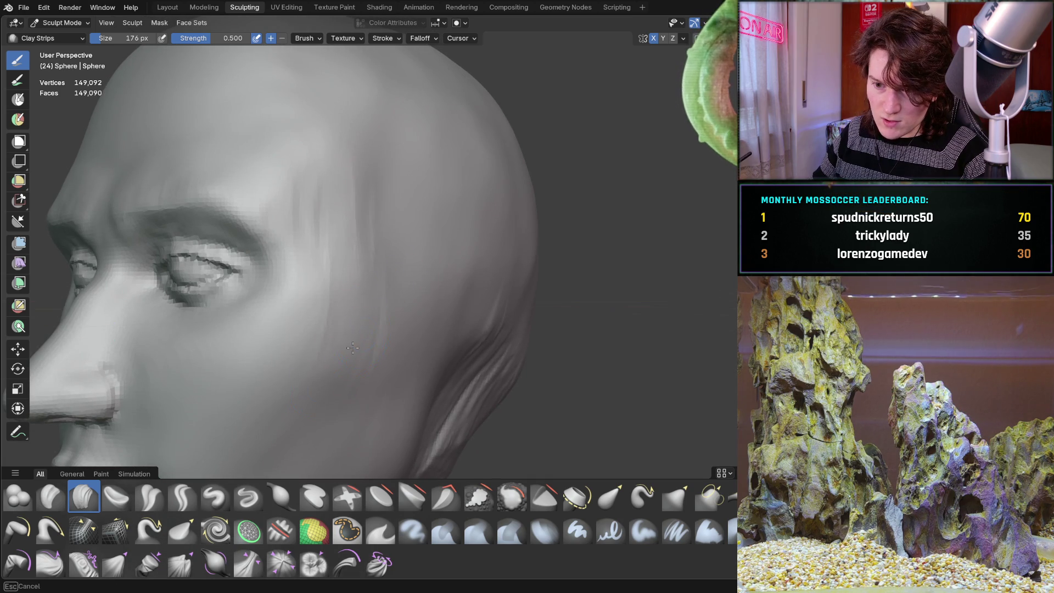
{"action": "mouse_move", "coordinate": [291, 233]}
{"action": "left_mouse_down"}
{"action": "mouse_move", "coordinate": [350, 232]}
{"action": "mouse_move", "coordinate": [315, 169]}
{"action": "mouse_move", "coordinate": [308, 181]}
{"action": "mouse_move", "coordinate": [324, 177]}
{"action": "left_mouse_up"}
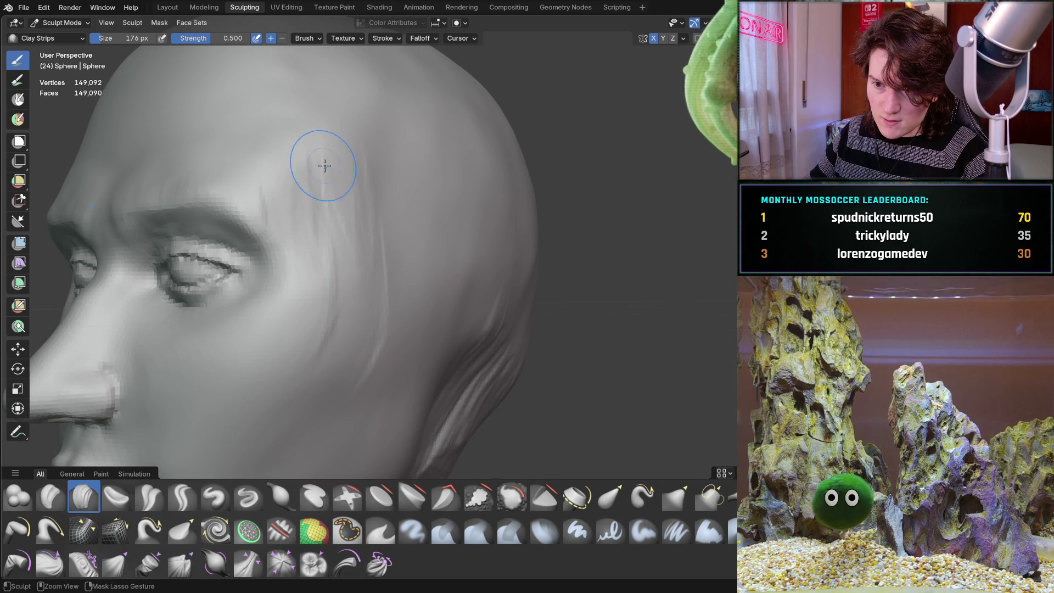
{"action": "mouse_move", "coordinate": [293, 160]}
{"action": "middle_mouse_down"}
{"action": "mouse_move", "coordinate": [421, 202]}
{"action": "mouse_move", "coordinate": [440, 189]}
{"action": "mouse_move", "coordinate": [452, 232]}
{"action": "mouse_move", "coordinate": [472, 238]}
{"action": "mouse_move", "coordinate": [372, 204]}
{"action": "mouse_move", "coordinate": [424, 199]}
{"action": "middle_mouse_up"}
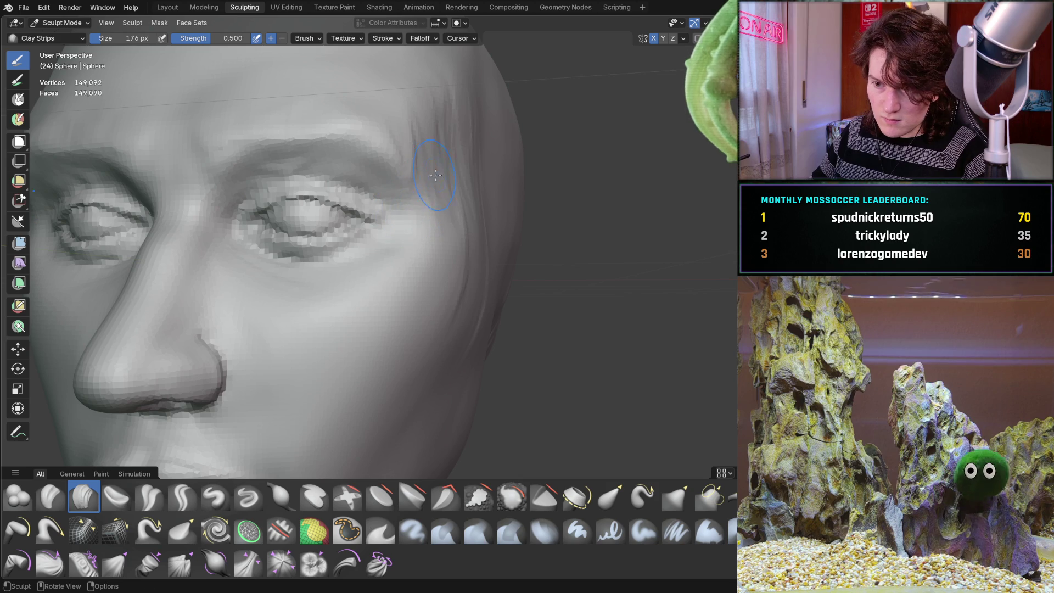
{"action": "middle_click_drag", "start_coordinate": [460, 303], "coordinate": [396, 245]}
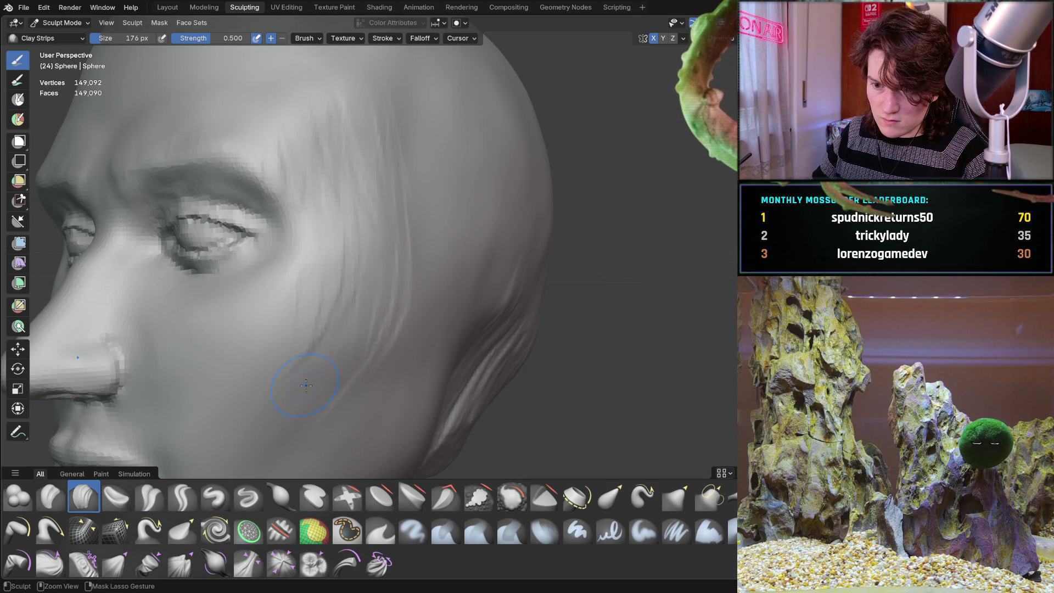
{"action": "mouse_move", "coordinate": [365, 210]}
{"action": "middle_mouse_down"}
{"action": "mouse_move", "coordinate": [439, 223]}
{"action": "mouse_move", "coordinate": [420, 144]}
{"action": "middle_mouse_up"}
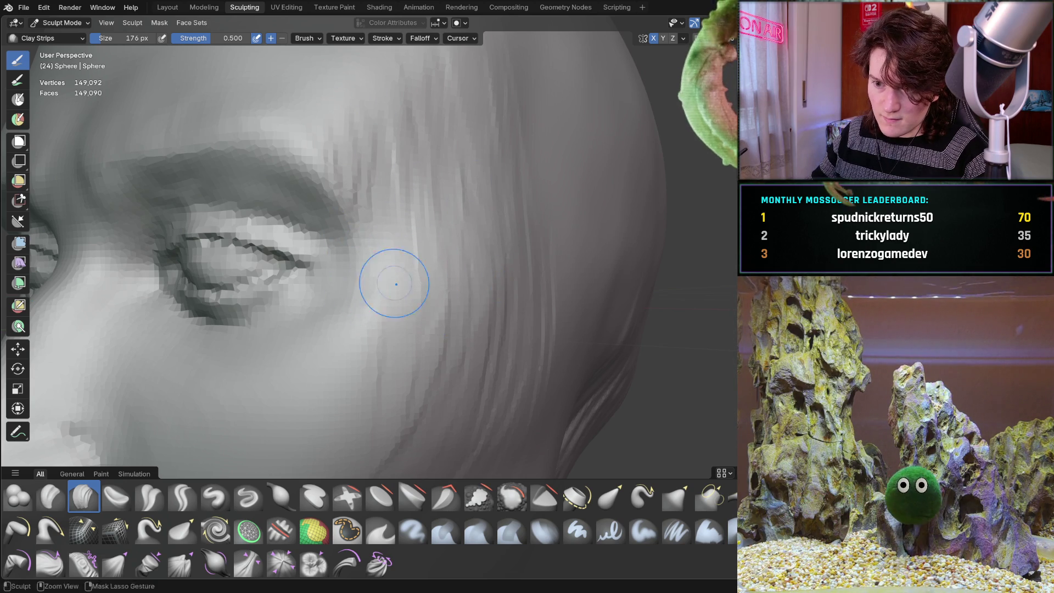
{"action": "scroll", "coordinate": [449, 212], "scroll_direction": "down", "scroll_amount": 6}
{"action": "middle_click_drag", "start_coordinate": [388, 295], "coordinate": [427, 286]}
{"action": "scroll", "coordinate": [227, 294], "scroll_direction": "up", "scroll_amount": 2}
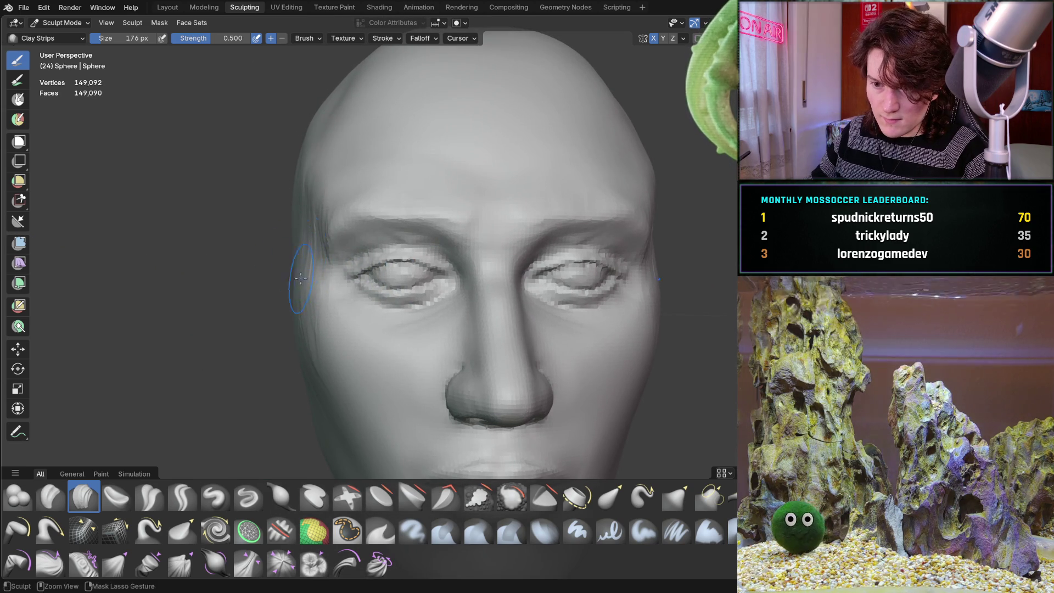
{"action": "middle_click_drag", "start_coordinate": [298, 303], "coordinate": [344, 299]}
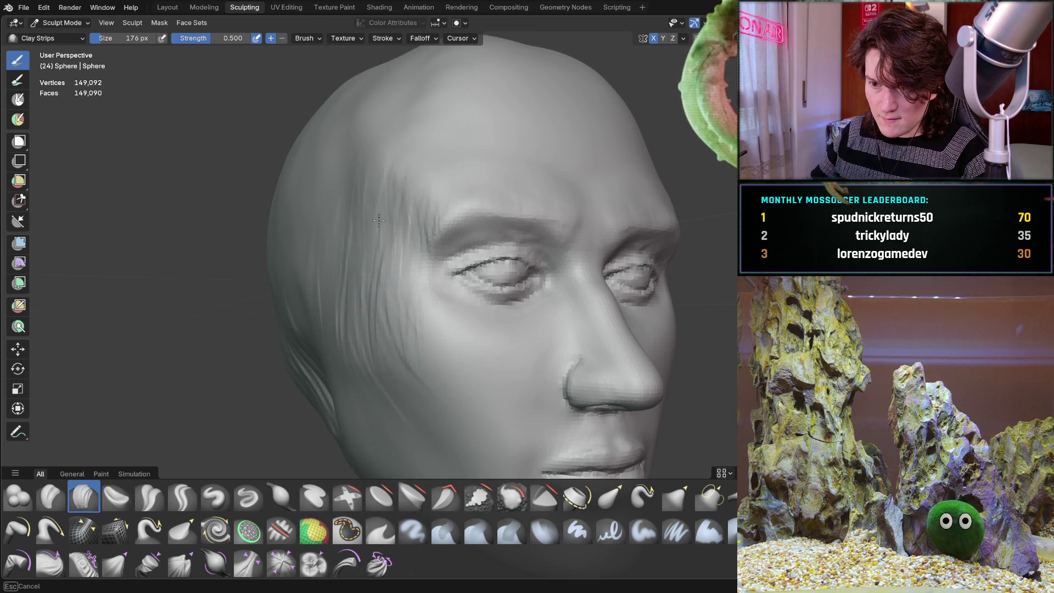
{"action": "mouse_move", "coordinate": [323, 229]}
{"action": "middle_mouse_down"}
{"action": "mouse_move", "coordinate": [363, 257]}
{"action": "mouse_move", "coordinate": [374, 242]}
{"action": "middle_mouse_up"}
{"action": "scroll", "coordinate": [357, 250], "scroll_direction": "down", "scroll_amount": 4}
{"action": "scroll", "coordinate": [415, 203], "scroll_direction": "up", "scroll_amount": 3}
{"action": "middle_click_drag", "start_coordinate": [415, 203], "coordinate": [374, 208], "text": "shift"}
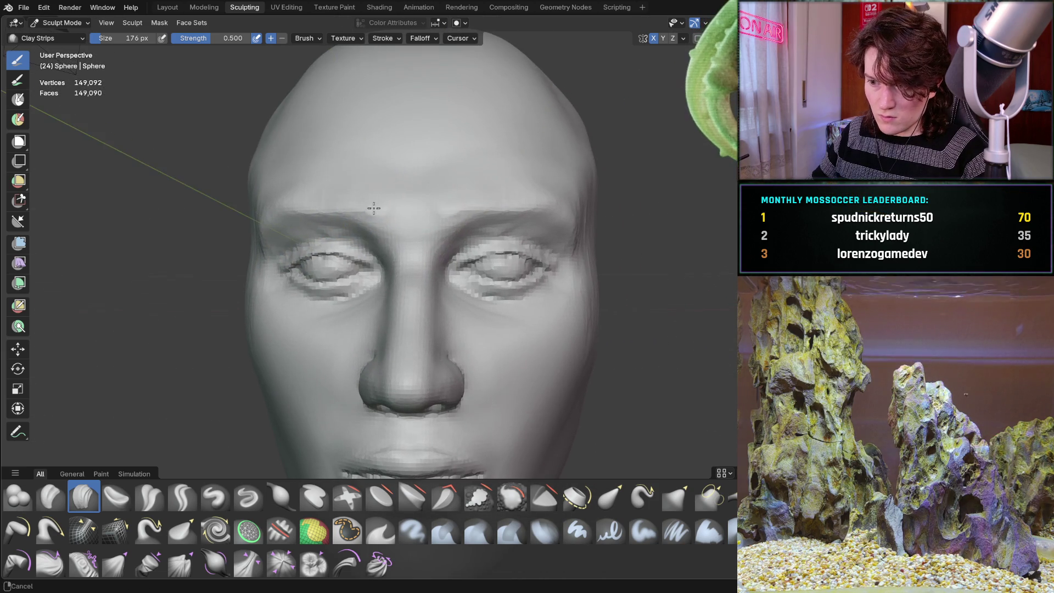
{"action": "scroll", "coordinate": [459, 205], "scroll_direction": "down", "scroll_amount": 3}
{"action": "mouse_move", "coordinate": [459, 204]}
{"action": "middle_mouse_down"}
{"action": "mouse_move", "coordinate": [443, 235]}
{"action": "mouse_move", "coordinate": [455, 239]}
{"action": "middle_mouse_up"}
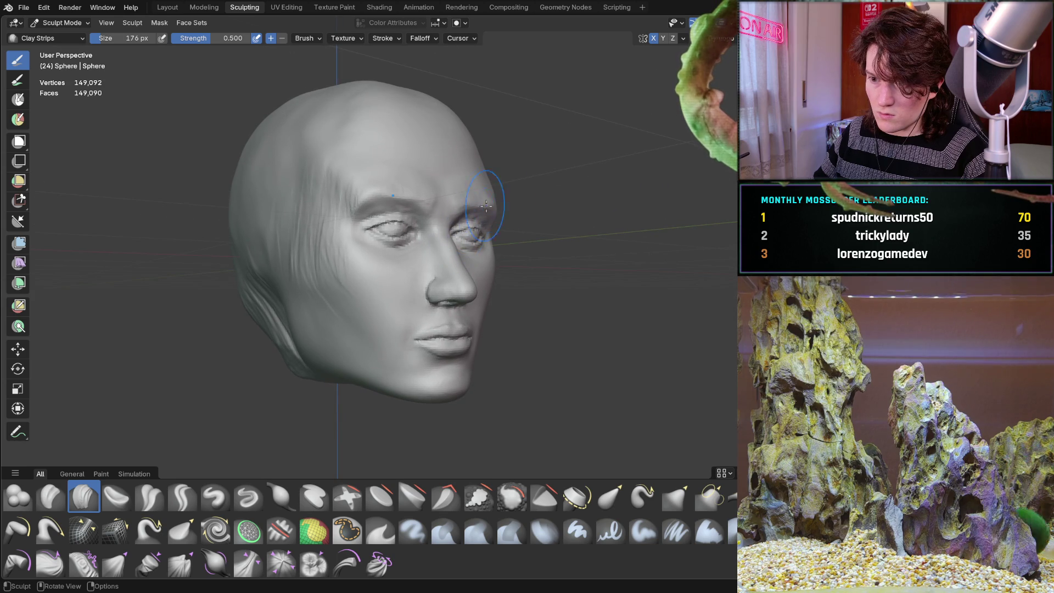
{"action": "scroll", "coordinate": [498, 196], "scroll_direction": "up", "scroll_amount": 6}
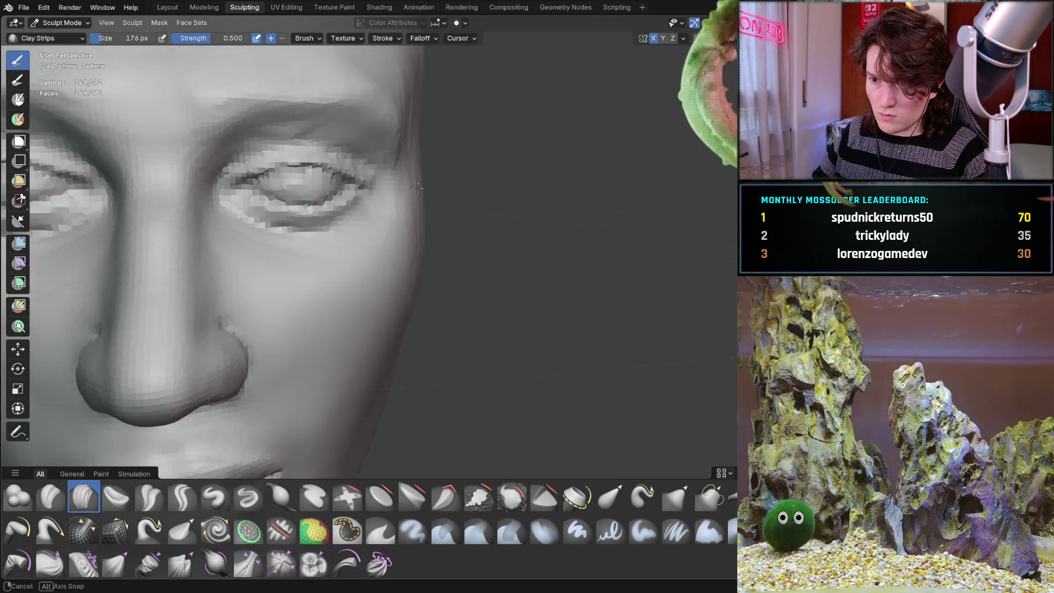
- Bring the temple into view and streak diagonal Clay Strips ridges across the upper forehead above it
{"action": "middle_click_drag", "start_coordinate": [400, 218], "coordinate": [346, 162], "text": "ctrl"}
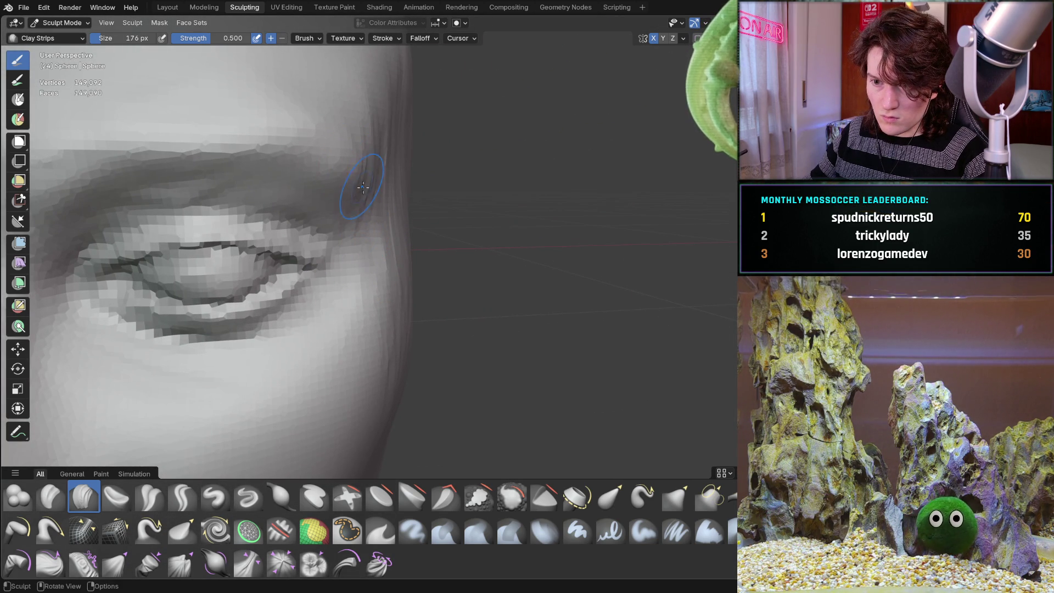
{"action": "middle_click_drag", "start_coordinate": [338, 205], "coordinate": [304, 161]}
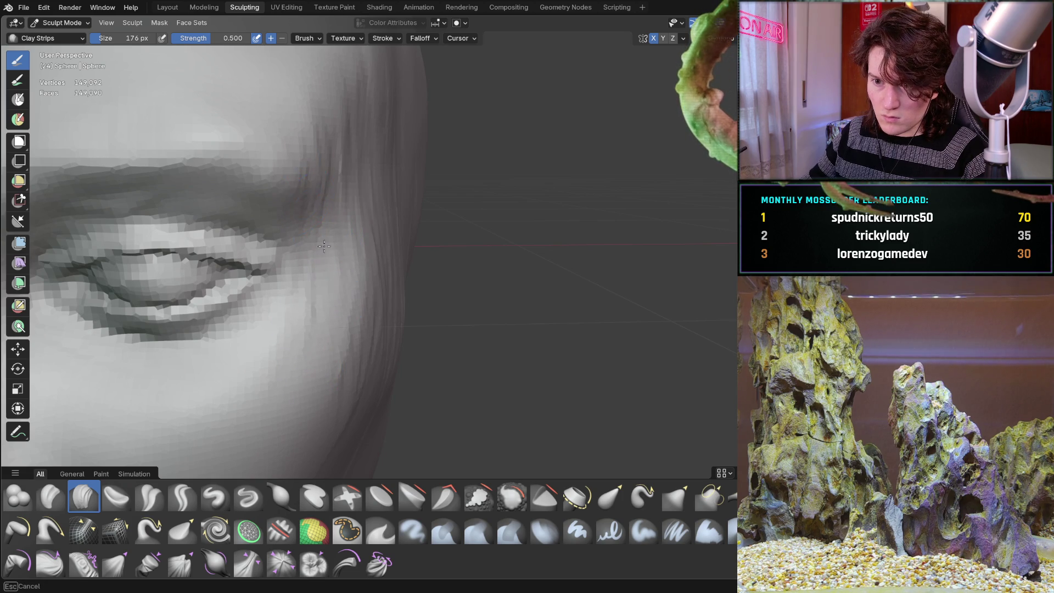
{"action": "middle_click_drag", "start_coordinate": [295, 143], "coordinate": [297, 140]}
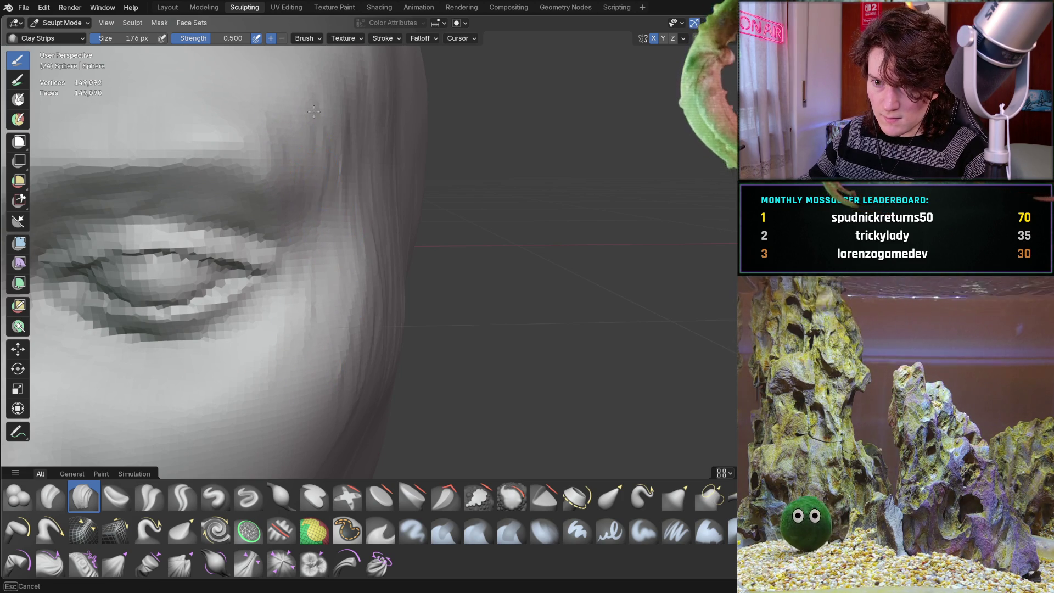
{"action": "middle_click_drag", "start_coordinate": [361, 240], "coordinate": [255, 160]}
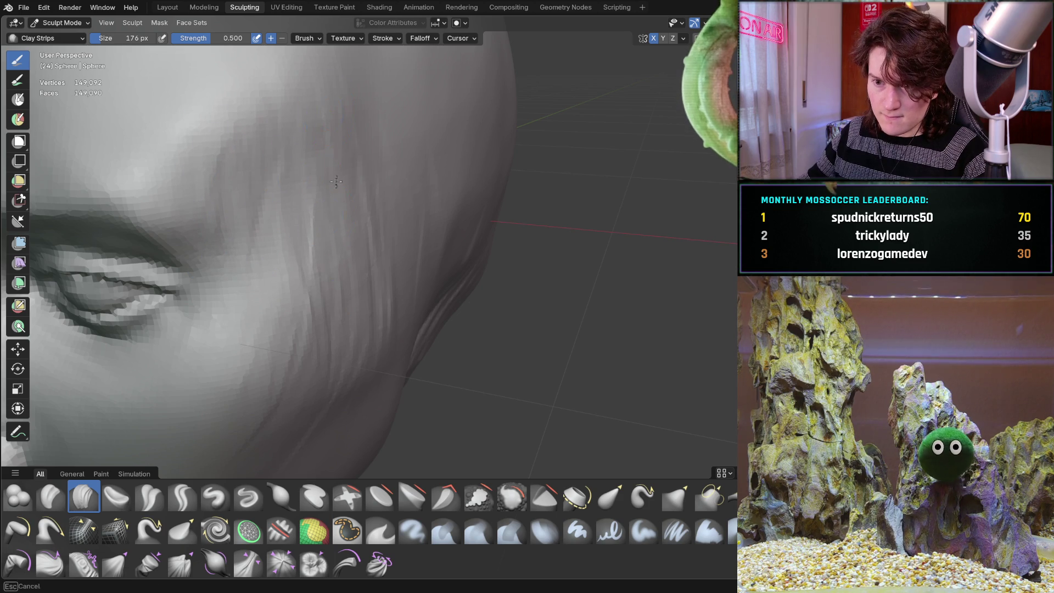
{"action": "mouse_move", "coordinate": [390, 322]}
{"action": "middle_mouse_down"}
{"action": "mouse_move", "coordinate": [329, 275]}
{"action": "mouse_move", "coordinate": [350, 257]}
{"action": "mouse_move", "coordinate": [329, 207]}
{"action": "mouse_move", "coordinate": [354, 172]}
{"action": "mouse_move", "coordinate": [269, 175]}
{"action": "middle_mouse_up"}
{"action": "scroll", "coordinate": [288, 228], "scroll_direction": "down", "scroll_amount": 8}
{"action": "mouse_move", "coordinate": [352, 136]}
{"action": "left_mouse_down"}
{"action": "mouse_move", "coordinate": [322, 141]}
{"action": "mouse_move", "coordinate": [307, 88]}
{"action": "mouse_move", "coordinate": [341, 126]}
{"action": "mouse_move", "coordinate": [388, 137]}
{"action": "left_mouse_up"}
{"action": "middle_click_drag", "start_coordinate": [388, 170], "coordinate": [433, 165]}
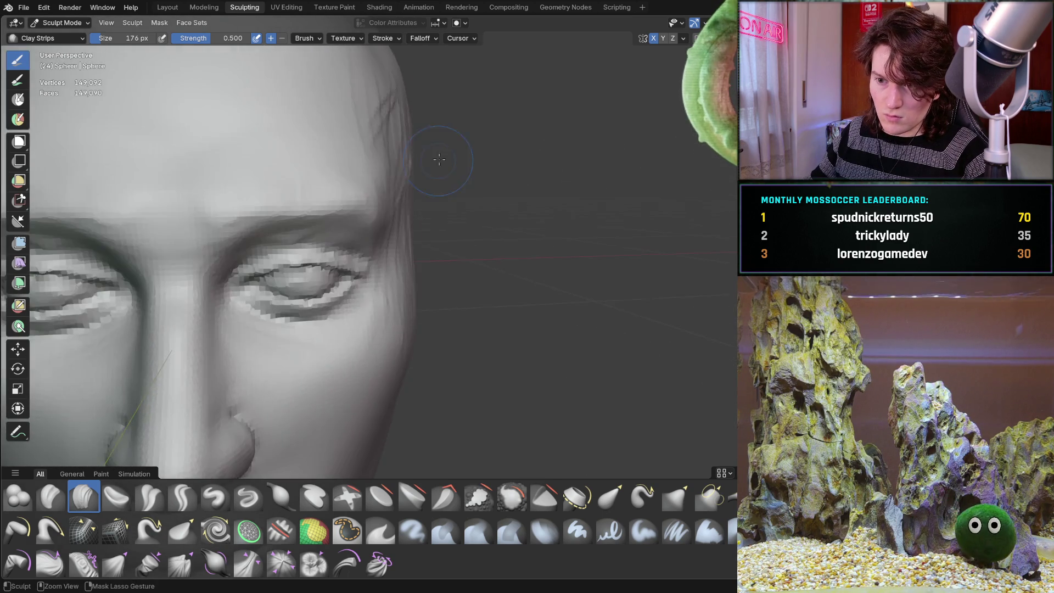
{"action": "scroll", "coordinate": [353, 242], "scroll_direction": "down", "scroll_amount": 5}
{"action": "scroll", "coordinate": [375, 217], "scroll_direction": "up", "scroll_amount": 5}
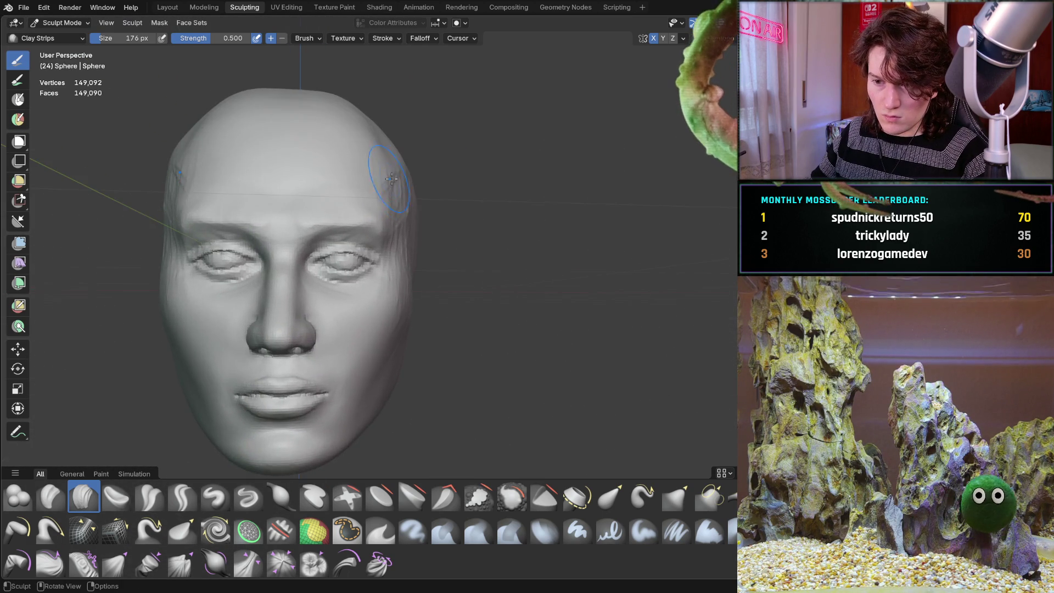
{"action": "mouse_move", "coordinate": [419, 188]}
{"action": "middle_mouse_down"}
{"action": "mouse_move", "coordinate": [452, 190]}
{"action": "mouse_move", "coordinate": [307, 190]}
{"action": "middle_mouse_up"}
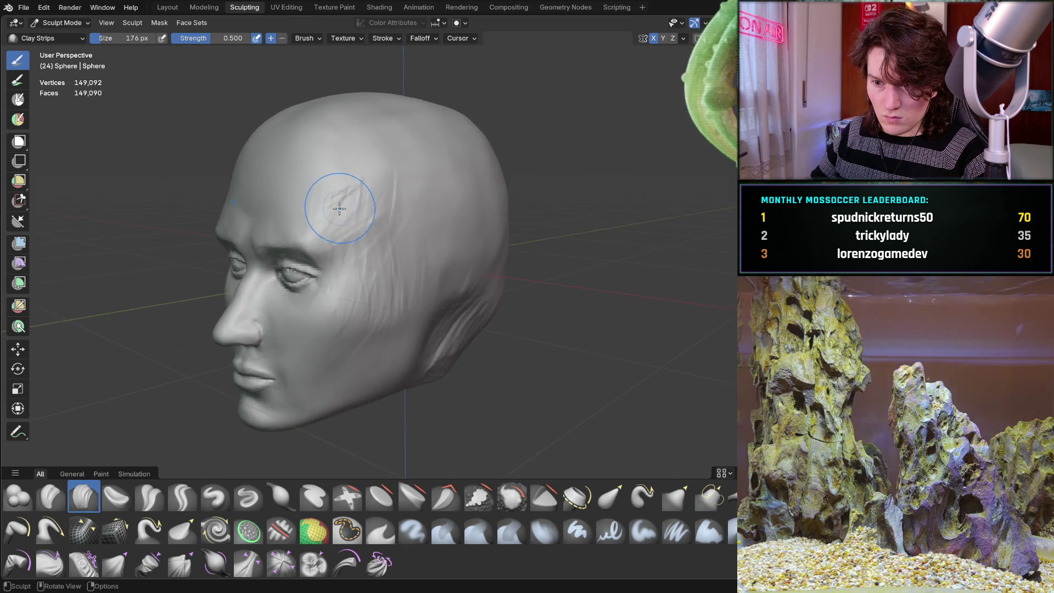
{"action": "scroll", "coordinate": [271, 185], "scroll_direction": "up", "scroll_amount": 4}
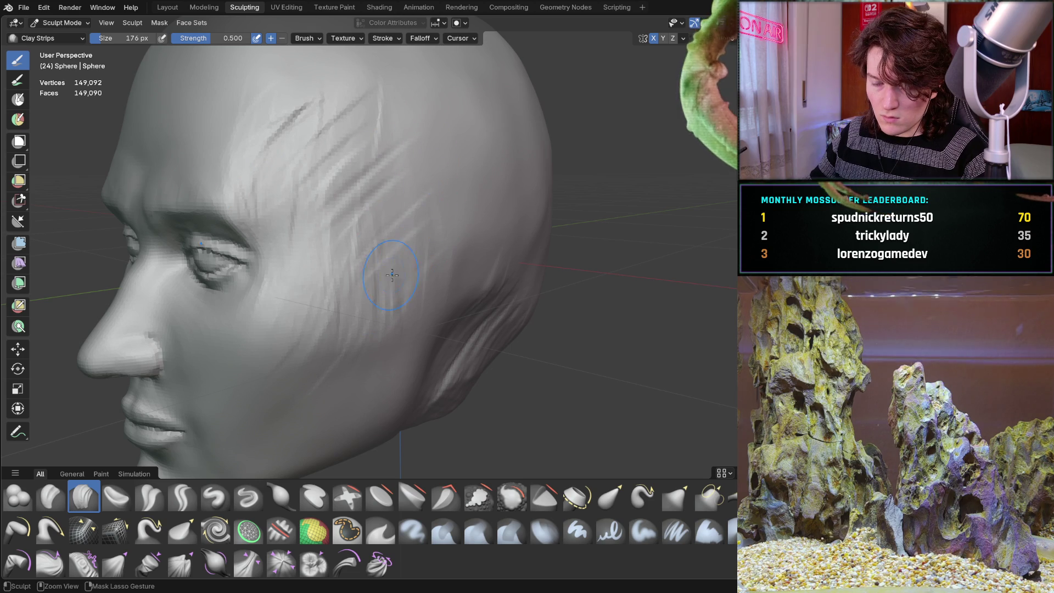
{"action": "mouse_move", "coordinate": [341, 231]}
{"action": "middle_mouse_down"}
{"action": "mouse_move", "coordinate": [405, 251]}
{"action": "mouse_move", "coordinate": [440, 225]}
{"action": "middle_mouse_up"}
{"action": "scroll", "coordinate": [362, 236], "scroll_direction": "down", "scroll_amount": 5}
{"action": "scroll", "coordinate": [410, 240], "scroll_direction": "up", "scroll_amount": 5}
{"action": "mouse_move", "coordinate": [445, 221]}
{"action": "middle_mouse_down"}
{"action": "mouse_move", "coordinate": [440, 243]}
{"action": "mouse_move", "coordinate": [318, 174]}
{"action": "mouse_move", "coordinate": [376, 223]}
{"action": "mouse_move", "coordinate": [376, 196]}
{"action": "middle_mouse_up"}
{"action": "scroll", "coordinate": [384, 219], "scroll_direction": "up", "scroll_amount": 4}
{"action": "scroll", "coordinate": [377, 224], "scroll_direction": "up", "scroll_amount": 3}
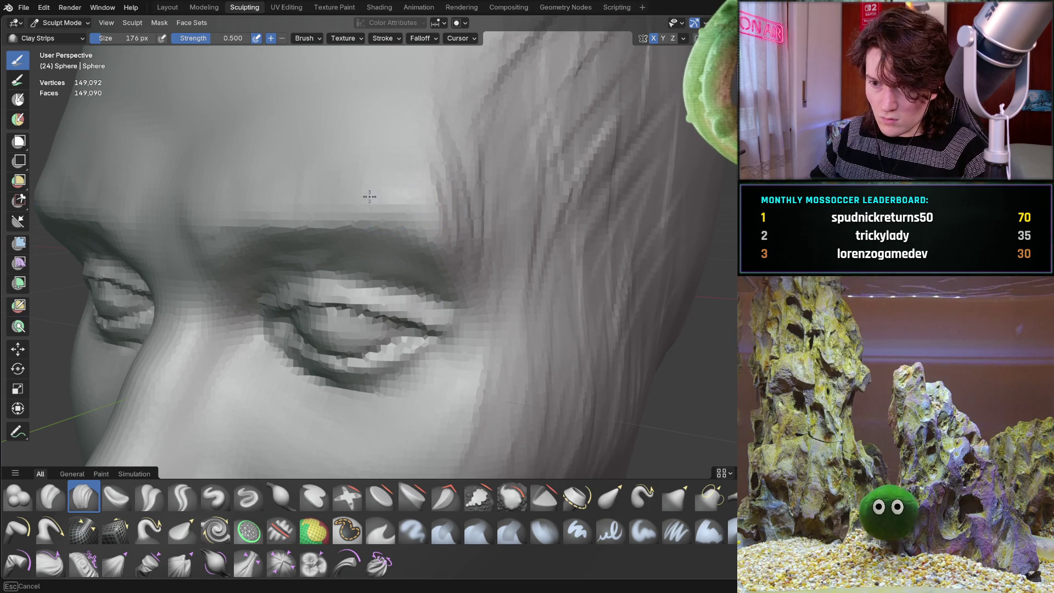
{"action": "key", "text": "Escape"}
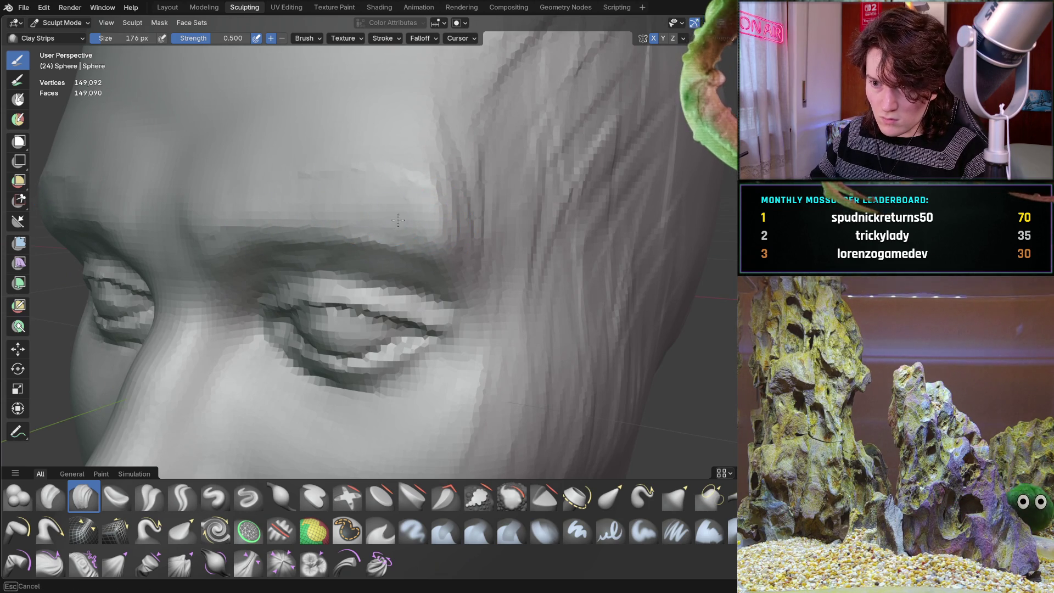
{"action": "mouse_move", "coordinate": [437, 209]}
{"action": "middle_mouse_down"}
{"action": "mouse_move", "coordinate": [252, 268]}
{"action": "mouse_move", "coordinate": [327, 273]}
{"action": "middle_mouse_up"}
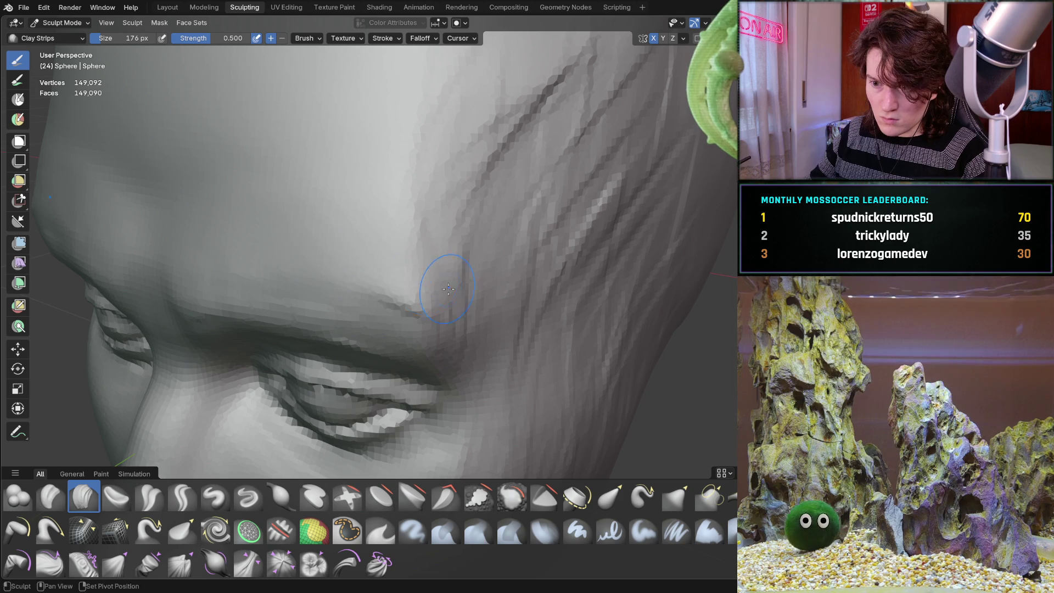
{"action": "middle_click_drag", "start_coordinate": [393, 277], "coordinate": [287, 273]}
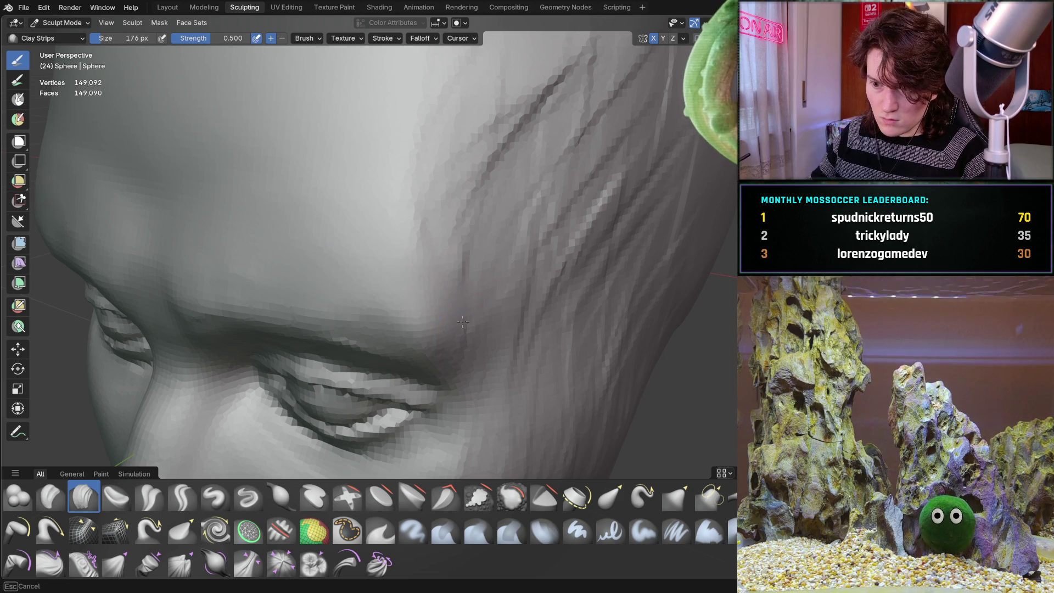
{"action": "middle_click_drag", "start_coordinate": [459, 318], "coordinate": [407, 152]}
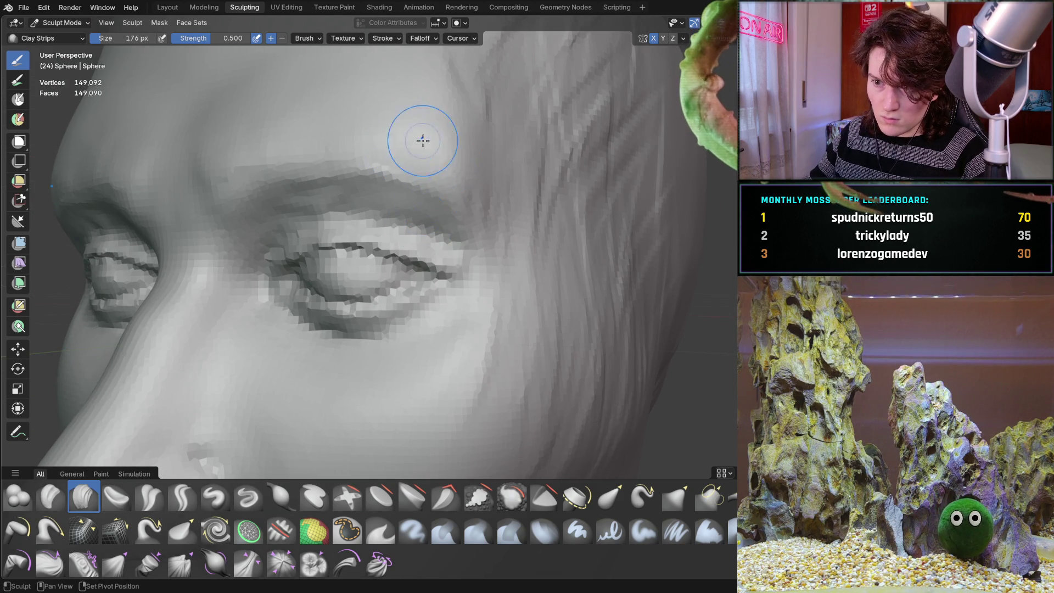
{"action": "scroll", "coordinate": [474, 142], "scroll_direction": "down", "scroll_amount": 6}
{"action": "mouse_move", "coordinate": [473, 141]}
{"action": "middle_mouse_down"}
{"action": "mouse_move", "coordinate": [537, 184]}
{"action": "mouse_move", "coordinate": [468, 188]}
{"action": "mouse_move", "coordinate": [512, 198]}
{"action": "mouse_move", "coordinate": [517, 187]}
{"action": "mouse_move", "coordinate": [400, 210]}
{"action": "middle_mouse_up"}
{"action": "scroll", "coordinate": [437, 168], "scroll_direction": "up", "scroll_amount": 3}
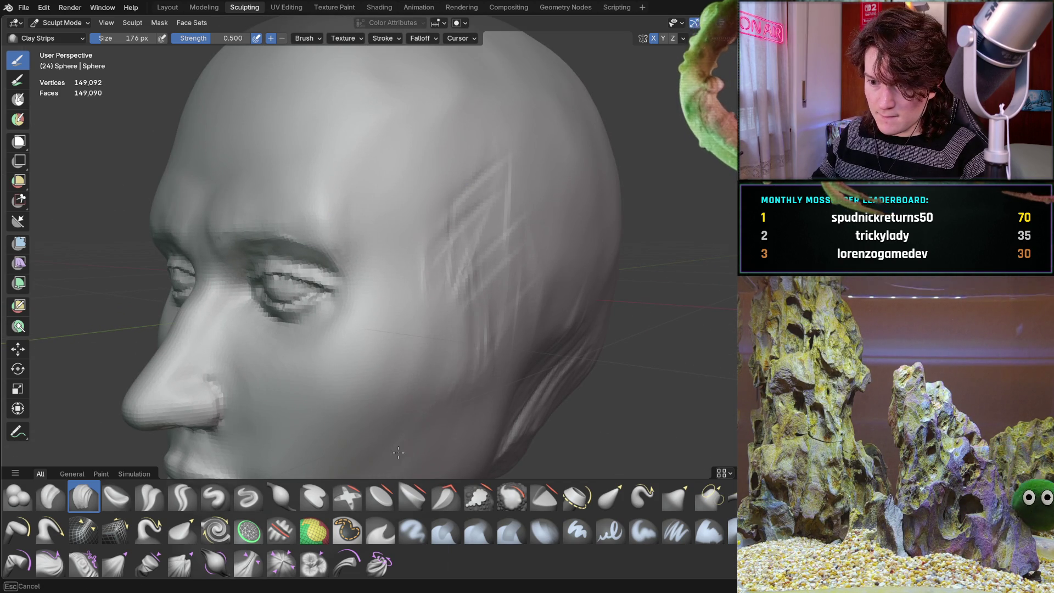
- Smooth out the streaky Clay Strips marks on the temple
{"action": "left_click_drag", "start_coordinate": [454, 277], "coordinate": [435, 364], "text": "shift"}
{"action": "mouse_move", "coordinate": [448, 309]}
{"action": "middle_mouse_down"}
{"action": "mouse_move", "coordinate": [447, 247]}
{"action": "mouse_move", "coordinate": [404, 306]}
{"action": "mouse_move", "coordinate": [459, 264]}
{"action": "mouse_move", "coordinate": [449, 287]}
{"action": "mouse_move", "coordinate": [478, 295]}
{"action": "mouse_move", "coordinate": [565, 280]}
{"action": "mouse_move", "coordinate": [484, 278]}
{"action": "middle_mouse_up"}
{"action": "scroll", "coordinate": [472, 247], "scroll_direction": "up", "scroll_amount": 5}
{"action": "mouse_move", "coordinate": [461, 224]}
{"action": "middle_mouse_down"}
{"action": "mouse_move", "coordinate": [447, 233]}
{"action": "mouse_move", "coordinate": [477, 242]}
{"action": "mouse_move", "coordinate": [525, 233]}
{"action": "mouse_move", "coordinate": [471, 278]}
{"action": "mouse_move", "coordinate": [366, 192]}
{"action": "middle_mouse_up"}
{"action": "scroll", "coordinate": [475, 240], "scroll_direction": "up", "scroll_amount": 2}
{"action": "scroll", "coordinate": [525, 232], "scroll_direction": "down", "scroll_amount": 5}
{"action": "scroll", "coordinate": [366, 192], "scroll_direction": "up", "scroll_amount": 5}
{"action": "scroll", "coordinate": [366, 193], "scroll_direction": "down", "scroll_amount": 3}
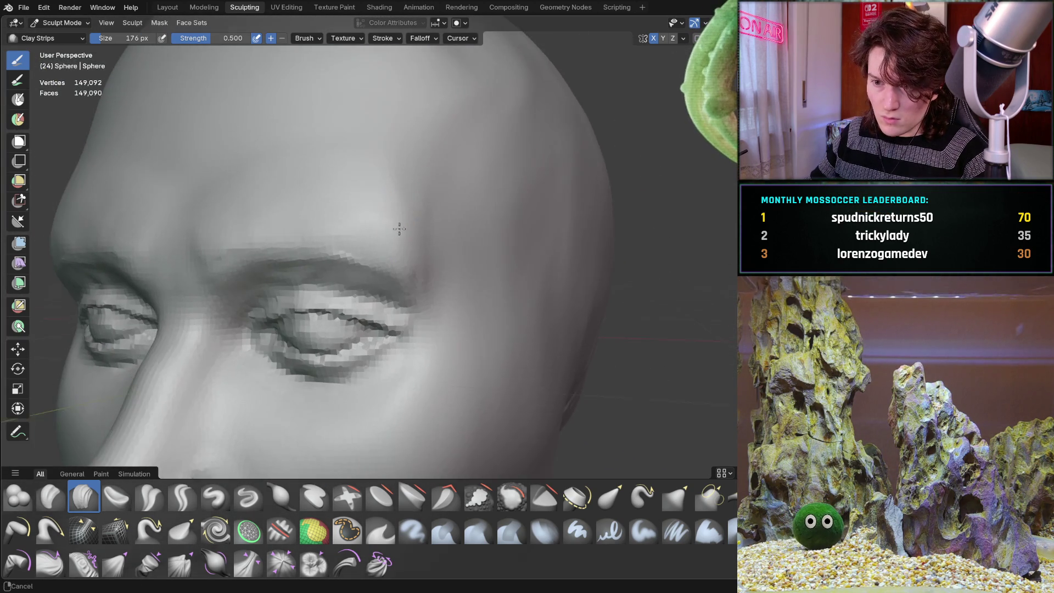
{"action": "scroll", "coordinate": [412, 201], "scroll_direction": "up", "scroll_amount": 5}
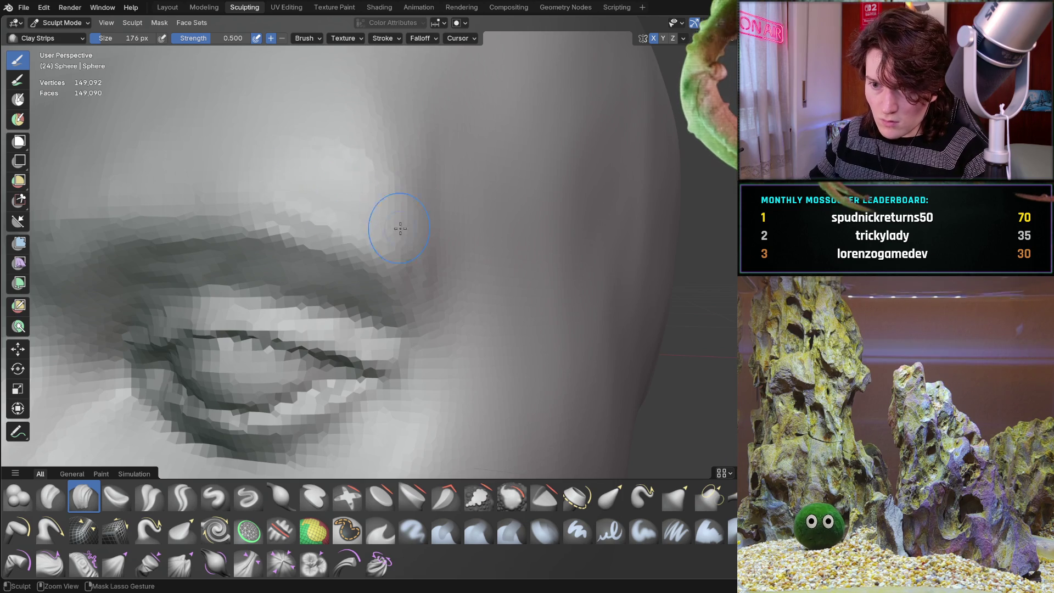
- Carve a Clay Strips crease along the brow ridge above the eye
{"action": "left_click_drag", "start_coordinate": [393, 191], "coordinate": [314, 146]}
{"action": "left_click_drag", "start_coordinate": [276, 197], "coordinate": [369, 215]}
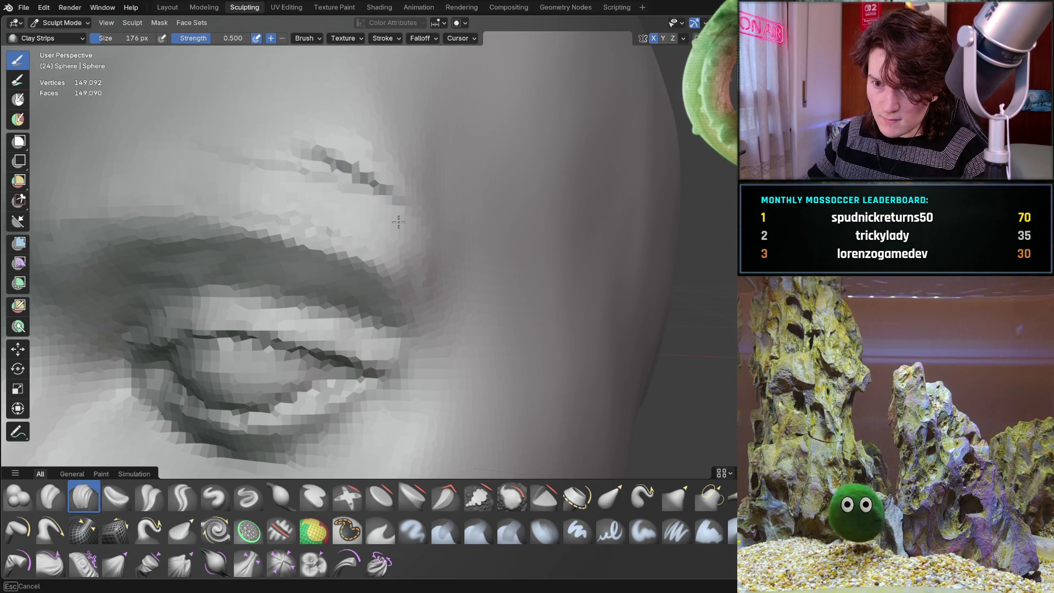
{"action": "left_click_drag", "start_coordinate": [427, 183], "coordinate": [423, 176]}
{"action": "mouse_move", "coordinate": [423, 177]}
{"action": "middle_mouse_down"}
{"action": "mouse_move", "coordinate": [259, 188]}
{"action": "mouse_move", "coordinate": [332, 239]}
{"action": "mouse_move", "coordinate": [348, 295]}
{"action": "mouse_move", "coordinate": [375, 280]}
{"action": "middle_mouse_up"}
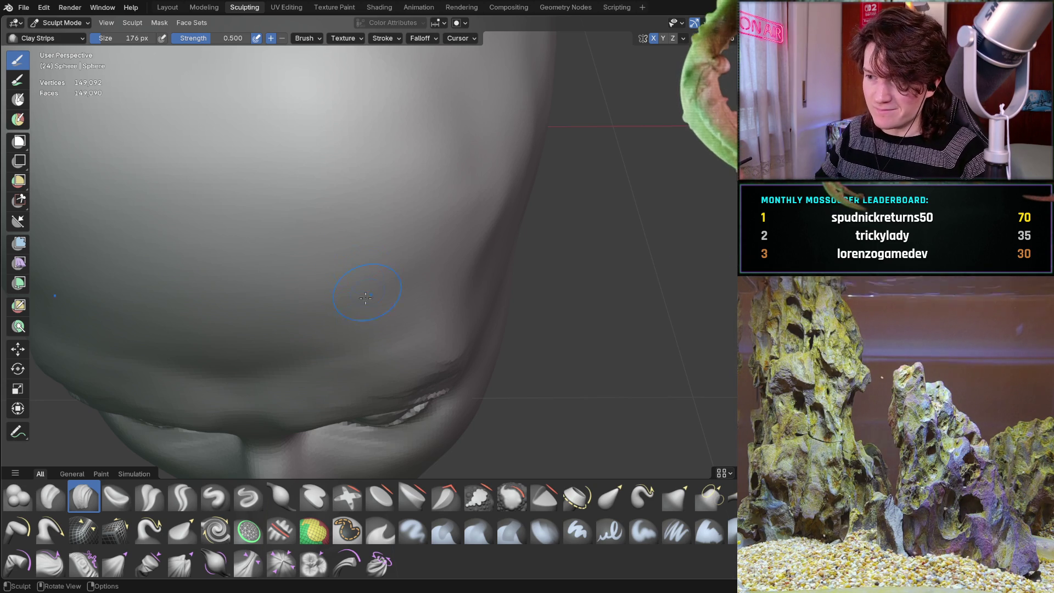
- Orbit from above, side and front to check the thickened brow ridge
{"action": "mouse_move", "coordinate": [302, 371]}
{"action": "middle_mouse_down"}
{"action": "mouse_move", "coordinate": [403, 271]}
{"action": "mouse_move", "coordinate": [400, 237]}
{"action": "mouse_move", "coordinate": [365, 244]}
{"action": "mouse_move", "coordinate": [347, 235]}
{"action": "middle_mouse_up"}
{"action": "scroll", "coordinate": [382, 251], "scroll_direction": "up", "scroll_amount": 2}
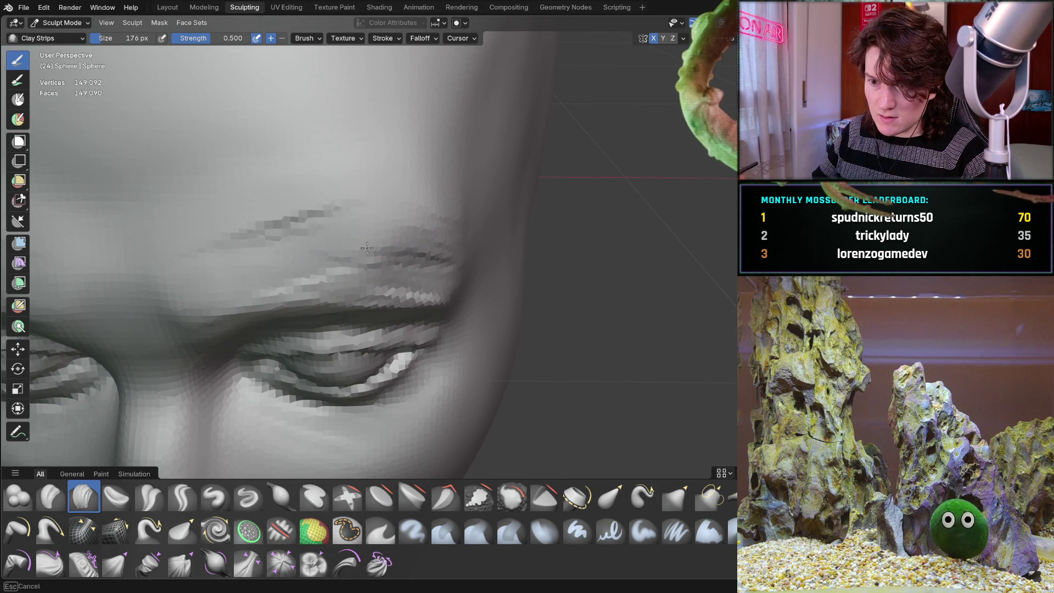
{"action": "middle_click_drag", "start_coordinate": [499, 271], "coordinate": [390, 206]}
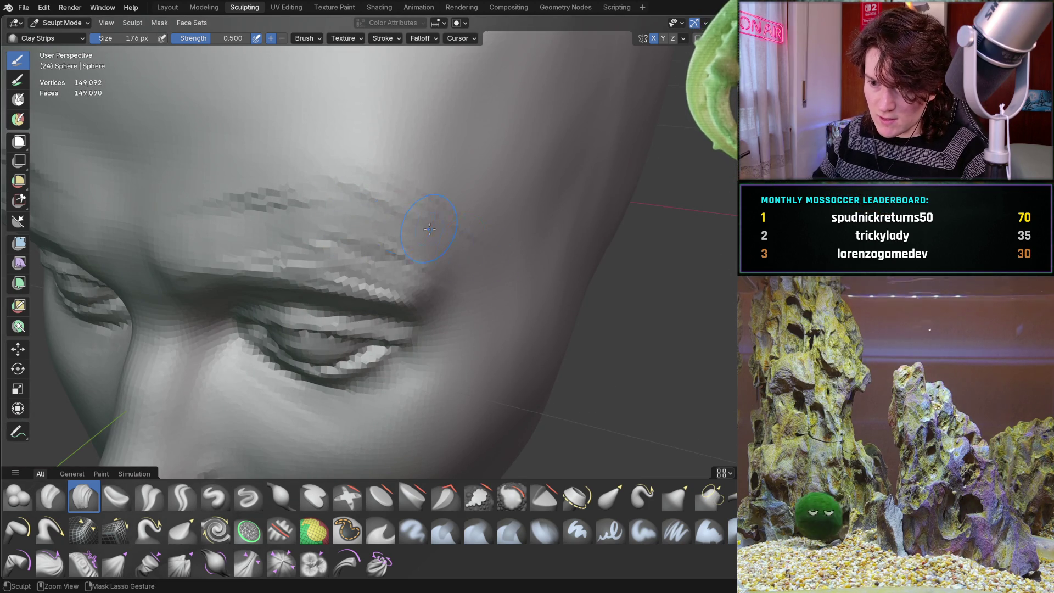
{"action": "mouse_move", "coordinate": [385, 242]}
{"action": "middle_mouse_down"}
{"action": "mouse_move", "coordinate": [412, 216]}
{"action": "mouse_move", "coordinate": [379, 204]}
{"action": "middle_mouse_up"}
{"action": "scroll", "coordinate": [370, 201], "scroll_direction": "up", "scroll_amount": 5}
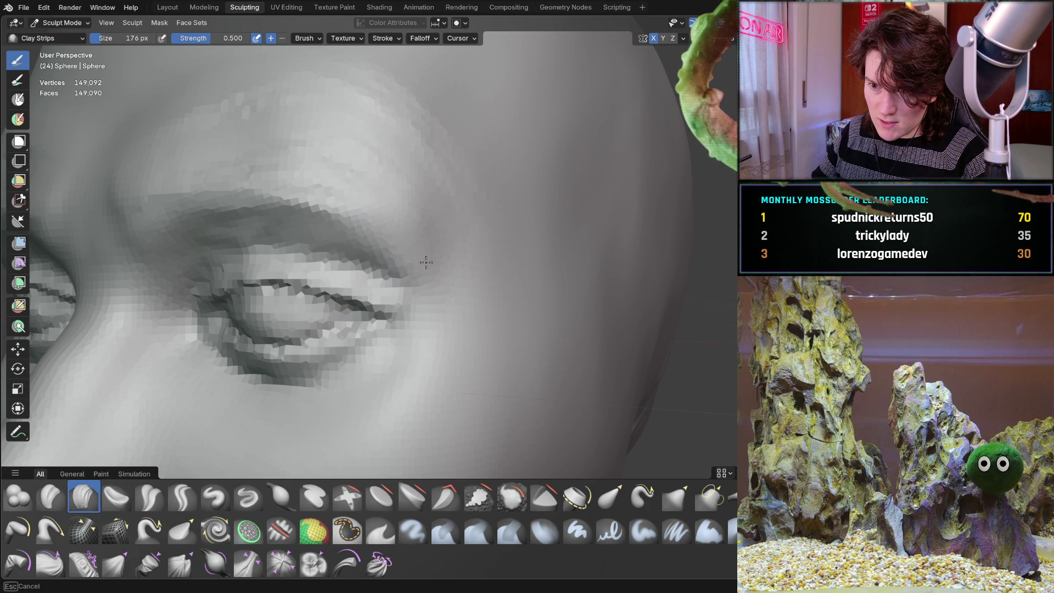
{"action": "mouse_move", "coordinate": [432, 212]}
{"action": "middle_mouse_down"}
{"action": "mouse_move", "coordinate": [434, 201]}
{"action": "mouse_move", "coordinate": [414, 218]}
{"action": "middle_mouse_up"}
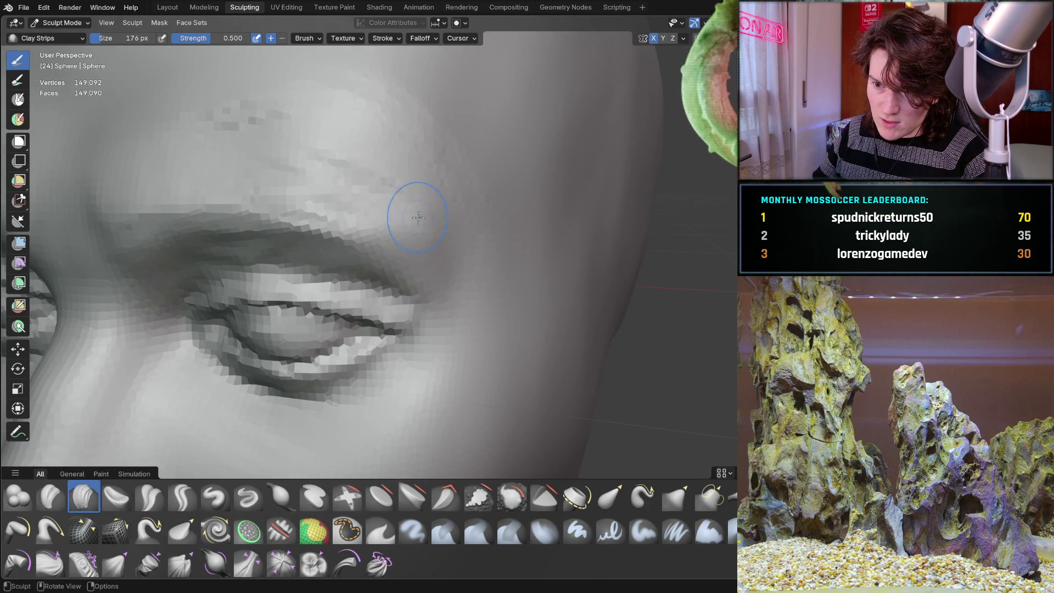
{"action": "mouse_move", "coordinate": [446, 260]}
{"action": "middle_mouse_down"}
{"action": "mouse_move", "coordinate": [400, 224]}
{"action": "mouse_move", "coordinate": [388, 243]}
{"action": "mouse_move", "coordinate": [348, 242]}
{"action": "mouse_move", "coordinate": [355, 253]}
{"action": "middle_mouse_up"}
{"action": "scroll", "coordinate": [436, 200], "scroll_direction": "down", "scroll_amount": 3}
{"action": "scroll", "coordinate": [387, 243], "scroll_direction": "down", "scroll_amount": 5}
{"action": "scroll", "coordinate": [342, 242], "scroll_direction": "up", "scroll_amount": 6}
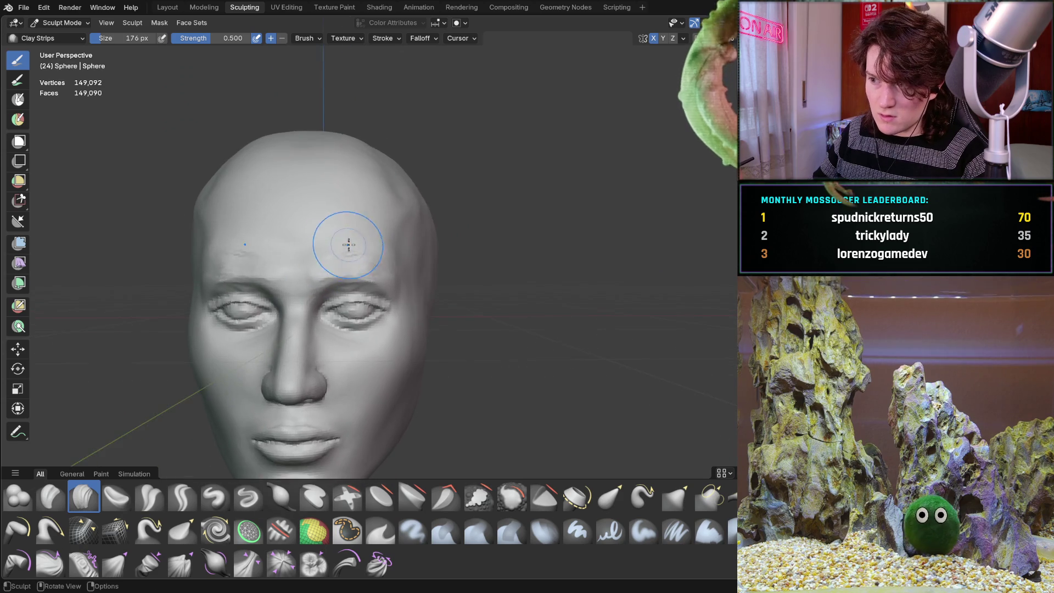
- Work Clay Strips over the temple beside the left eye, viewing it from angled and side views
{"action": "mouse_move", "coordinate": [353, 176]}
{"action": "middle_mouse_down"}
{"action": "mouse_move", "coordinate": [352, 194]}
{"action": "mouse_move", "coordinate": [384, 228]}
{"action": "mouse_move", "coordinate": [308, 201]}
{"action": "middle_mouse_up"}
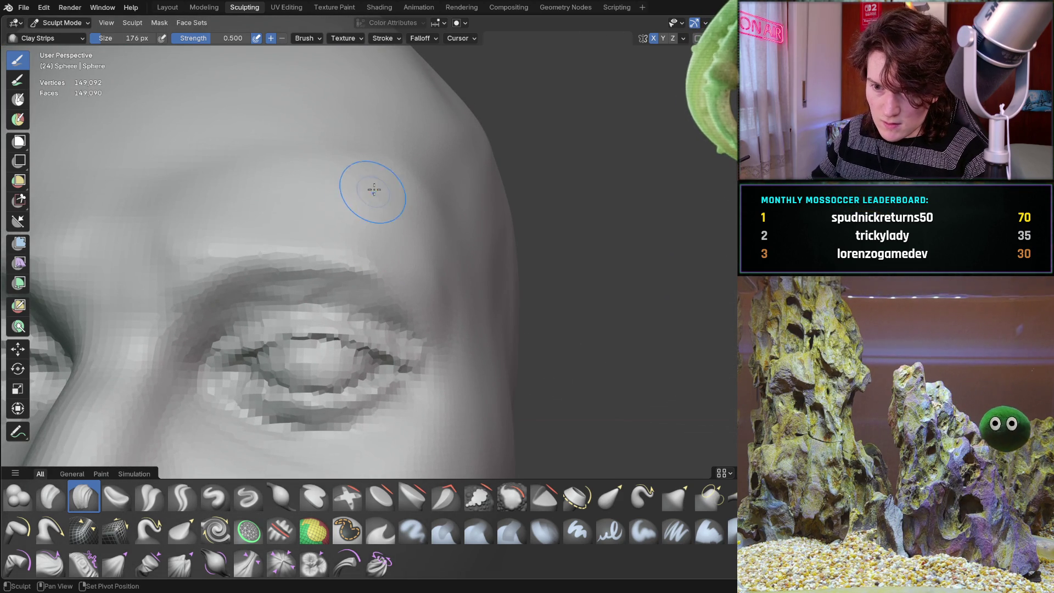
{"action": "scroll", "coordinate": [280, 179], "scroll_direction": "down", "scroll_amount": 5}
{"action": "mouse_move", "coordinate": [296, 238]}
{"action": "middle_mouse_down"}
{"action": "mouse_move", "coordinate": [371, 182]}
{"action": "mouse_move", "coordinate": [305, 232]}
{"action": "mouse_move", "coordinate": [291, 203]}
{"action": "mouse_move", "coordinate": [301, 179]}
{"action": "mouse_move", "coordinate": [330, 170]}
{"action": "mouse_move", "coordinate": [352, 198]}
{"action": "mouse_move", "coordinate": [384, 209]}
{"action": "mouse_move", "coordinate": [346, 214]}
{"action": "mouse_move", "coordinate": [330, 230]}
{"action": "middle_mouse_up"}
{"action": "scroll", "coordinate": [341, 209], "scroll_direction": "up", "scroll_amount": 2}
{"action": "scroll", "coordinate": [347, 192], "scroll_direction": "up", "scroll_amount": 2}
{"action": "scroll", "coordinate": [373, 204], "scroll_direction": "up", "scroll_amount": 2}
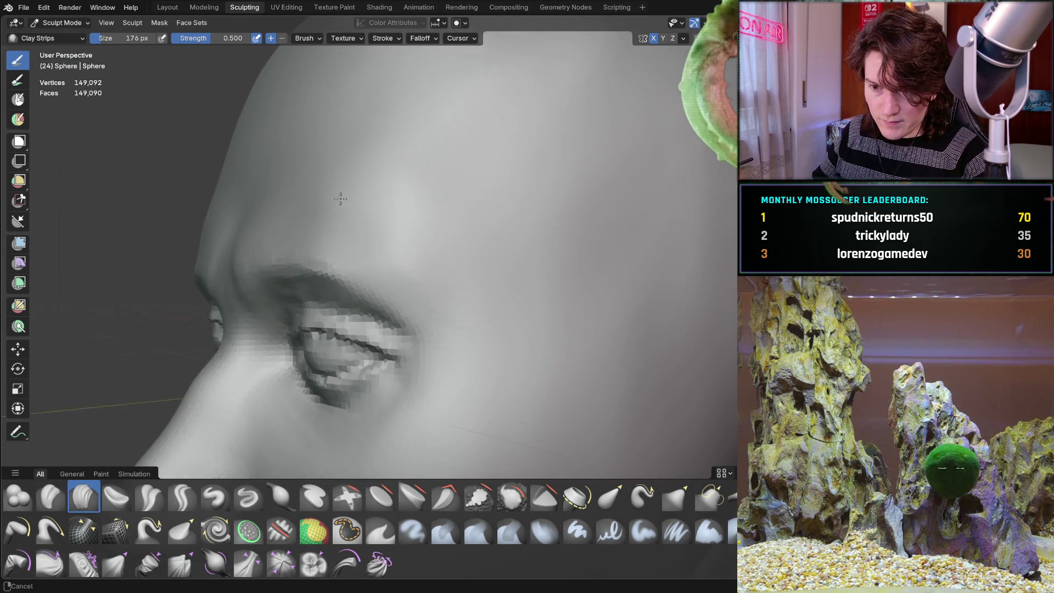
{"action": "scroll", "coordinate": [318, 246], "scroll_direction": "up", "scroll_amount": 3}
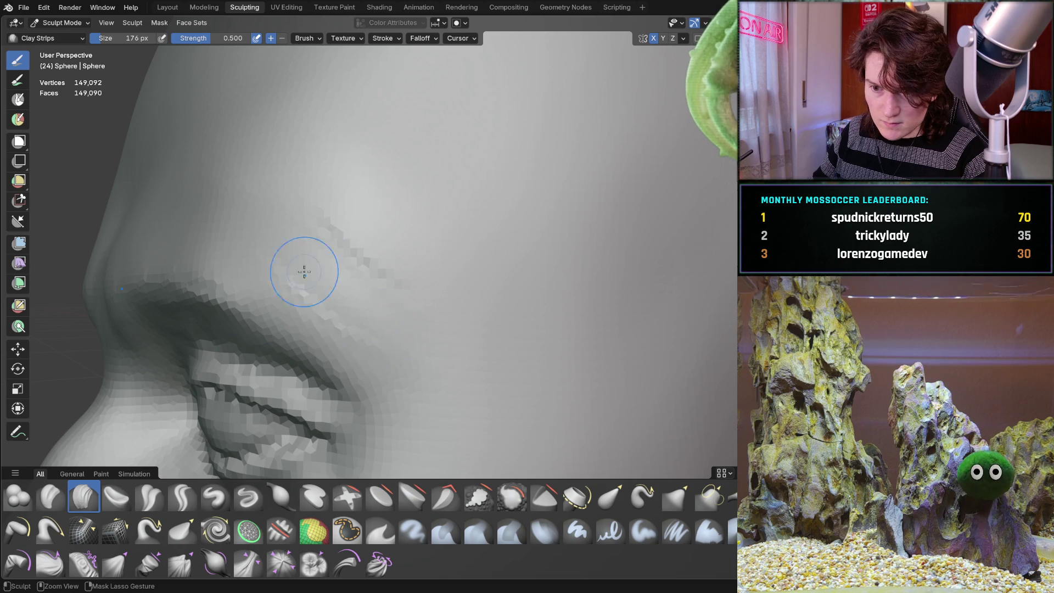
{"action": "middle_click_drag", "start_coordinate": [313, 248], "coordinate": [338, 245]}
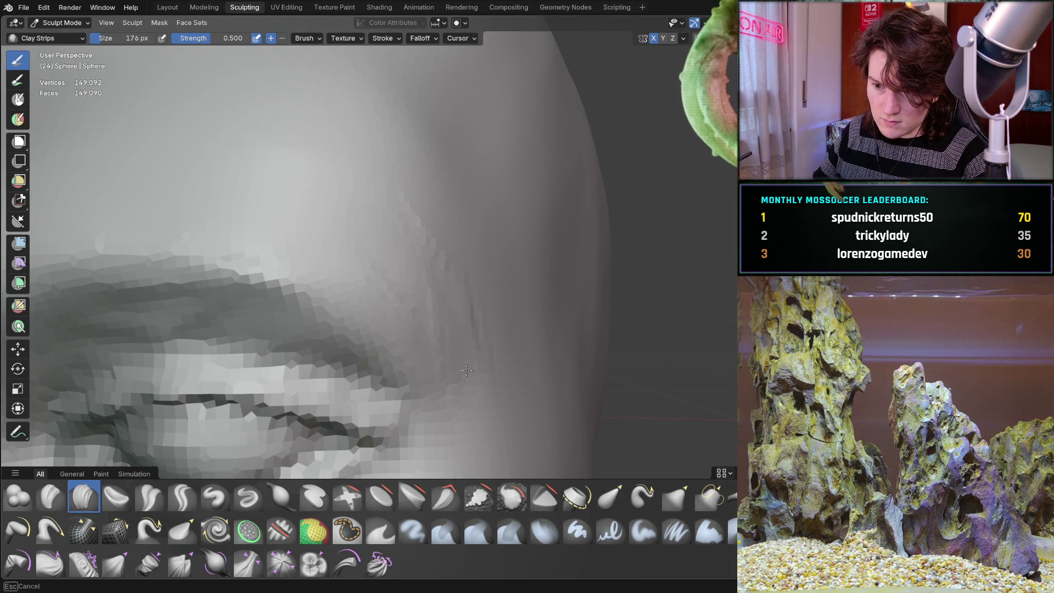
{"action": "middle_click_drag", "start_coordinate": [456, 370], "coordinate": [455, 367]}
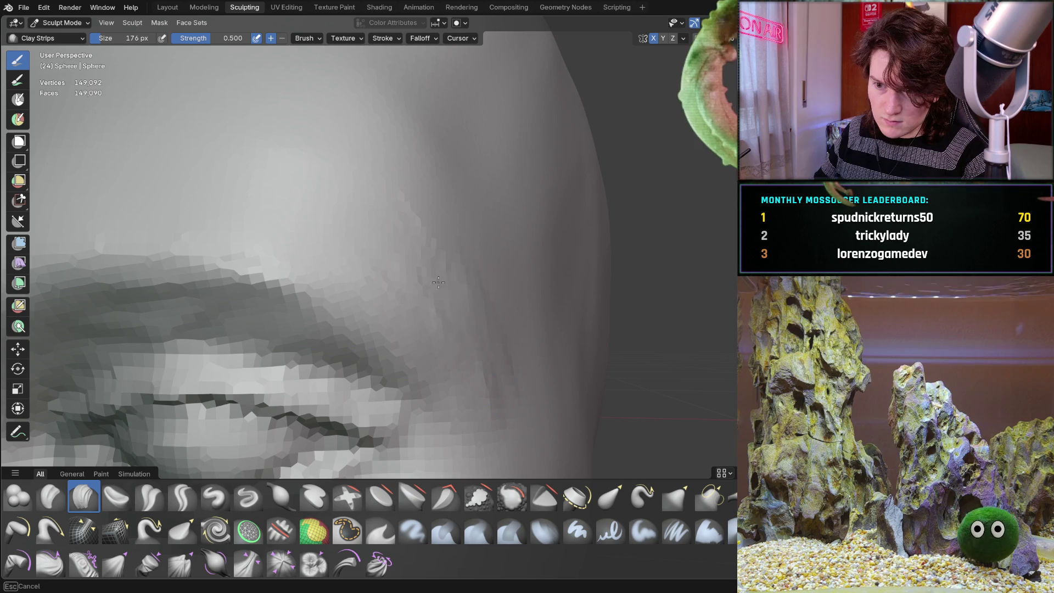
{"action": "middle_click_drag", "start_coordinate": [414, 228], "coordinate": [349, 251]}
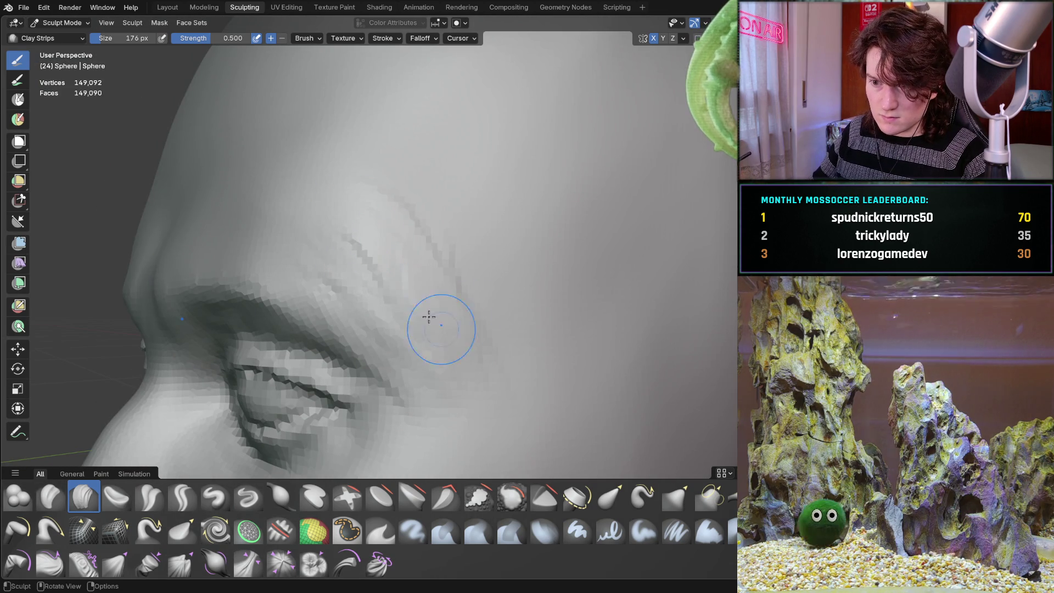
{"action": "middle_click_drag", "start_coordinate": [460, 403], "coordinate": [465, 409]}
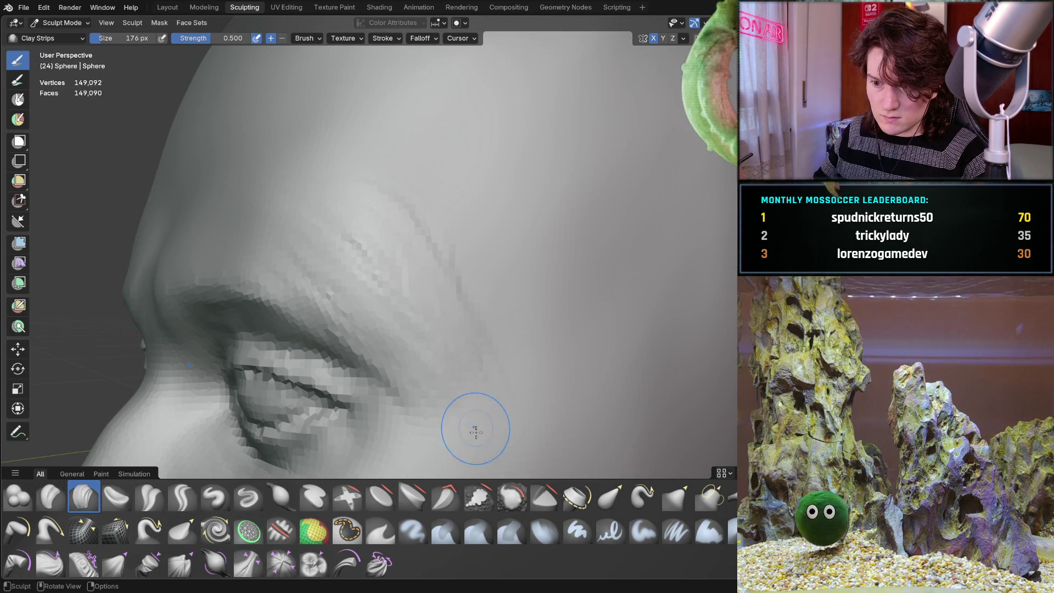
{"action": "mouse_move", "coordinate": [492, 234]}
{"action": "middle_mouse_down"}
{"action": "mouse_move", "coordinate": [482, 313]}
{"action": "mouse_move", "coordinate": [497, 291]}
{"action": "mouse_move", "coordinate": [487, 260]}
{"action": "mouse_move", "coordinate": [513, 207]}
{"action": "mouse_move", "coordinate": [400, 235]}
{"action": "mouse_move", "coordinate": [350, 286]}
{"action": "mouse_move", "coordinate": [365, 271]}
{"action": "mouse_move", "coordinate": [343, 261]}
{"action": "middle_mouse_up"}
{"action": "scroll", "coordinate": [364, 235], "scroll_direction": "up", "scroll_amount": 8}
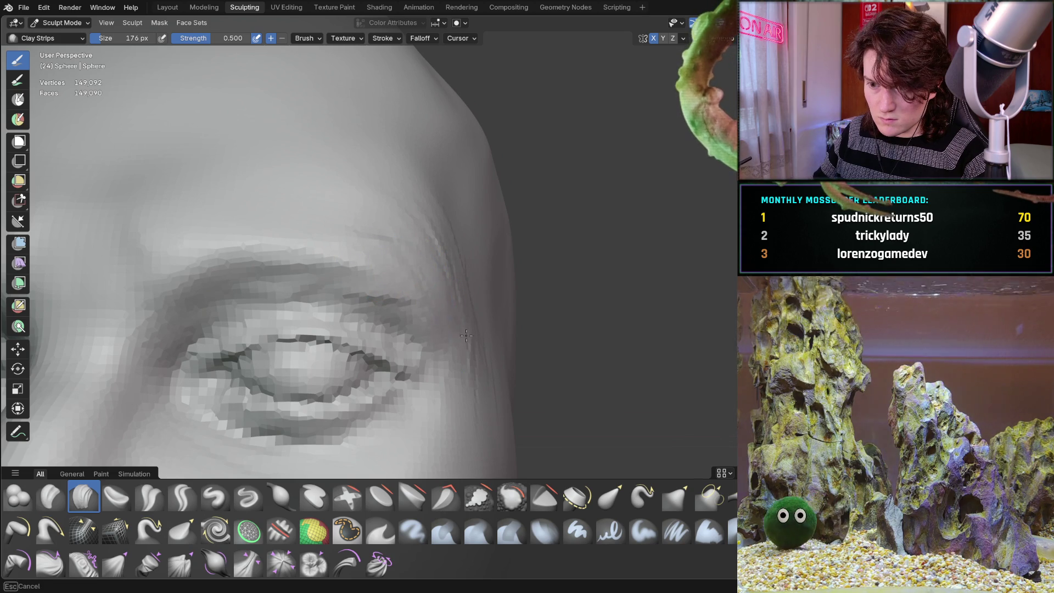
- Keep refining brow and temple from front and side close-ups, leaving 148,288 vertices
{"action": "mouse_move", "coordinate": [417, 273]}
{"action": "middle_mouse_down"}
{"action": "mouse_move", "coordinate": [424, 292]}
{"action": "mouse_move", "coordinate": [409, 350]}
{"action": "middle_mouse_up"}
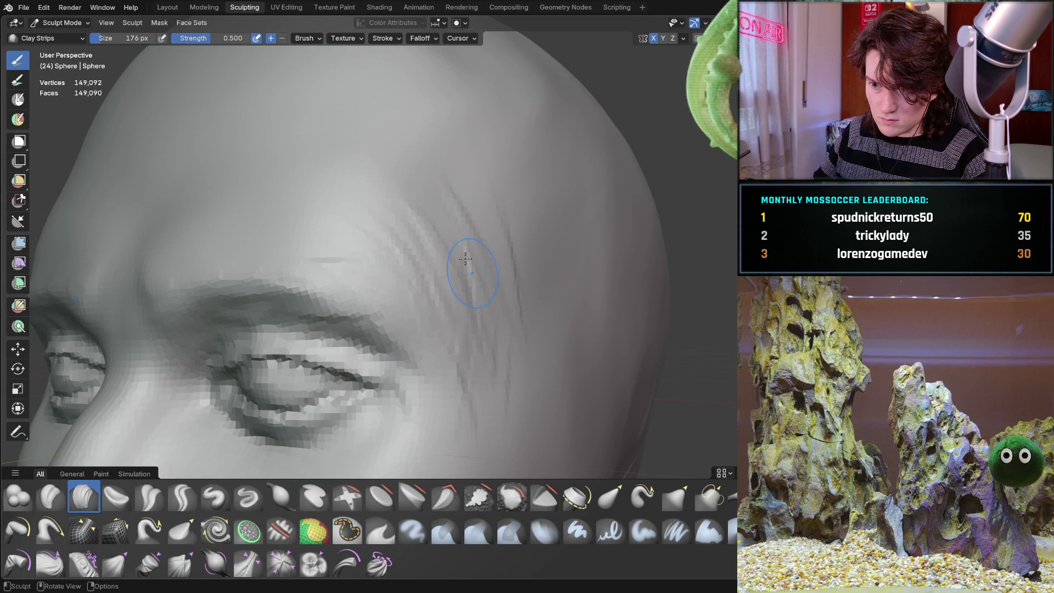
{"action": "middle_click_drag", "start_coordinate": [388, 194], "coordinate": [358, 235]}
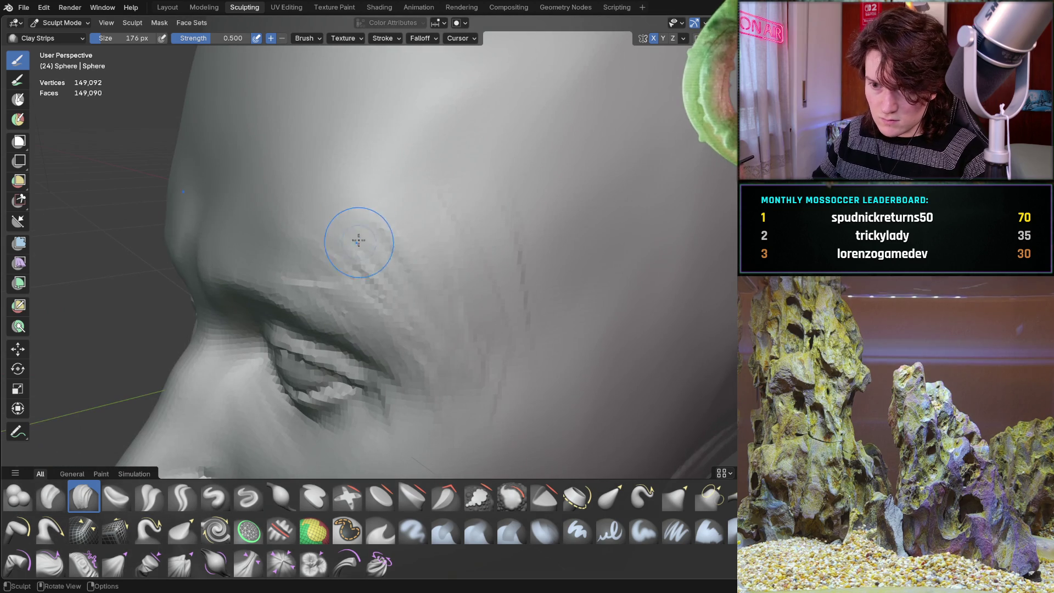
{"action": "middle_click_drag", "start_coordinate": [493, 344], "coordinate": [493, 345]}
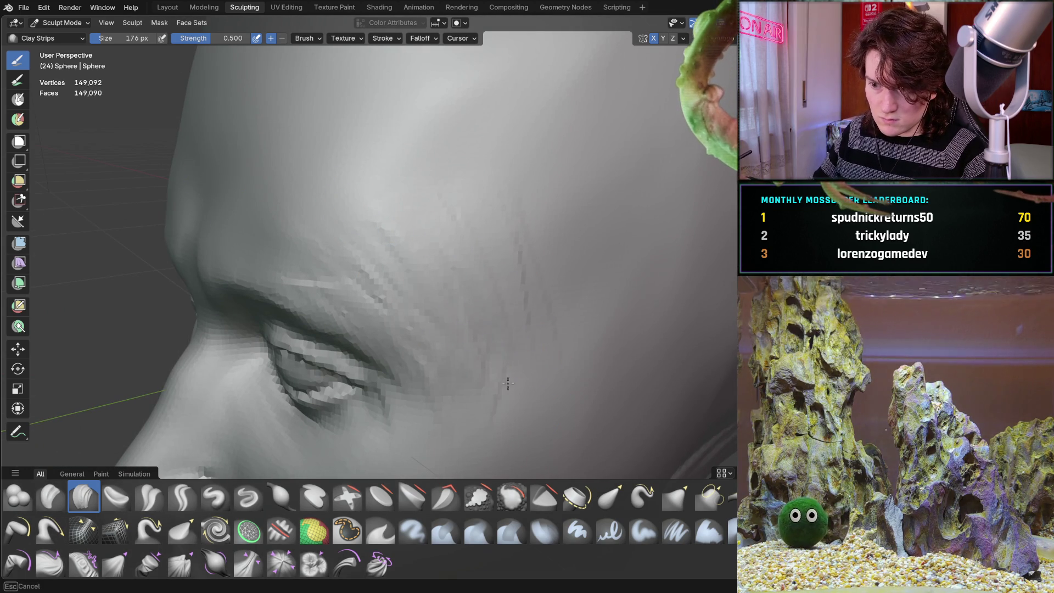
{"action": "scroll", "coordinate": [445, 378], "scroll_direction": "down", "scroll_amount": 5}
{"action": "mouse_move", "coordinate": [445, 378]}
{"action": "middle_mouse_down"}
{"action": "mouse_move", "coordinate": [548, 313]}
{"action": "mouse_move", "coordinate": [445, 391]}
{"action": "mouse_move", "coordinate": [418, 313]}
{"action": "mouse_move", "coordinate": [360, 307]}
{"action": "mouse_move", "coordinate": [348, 259]}
{"action": "middle_mouse_up"}
{"action": "scroll", "coordinate": [360, 306], "scroll_direction": "up", "scroll_amount": 2}
{"action": "scroll", "coordinate": [348, 259], "scroll_direction": "up", "scroll_amount": 2}
{"action": "middle_click_drag", "start_coordinate": [369, 310], "coordinate": [369, 222], "text": "ctrl"}
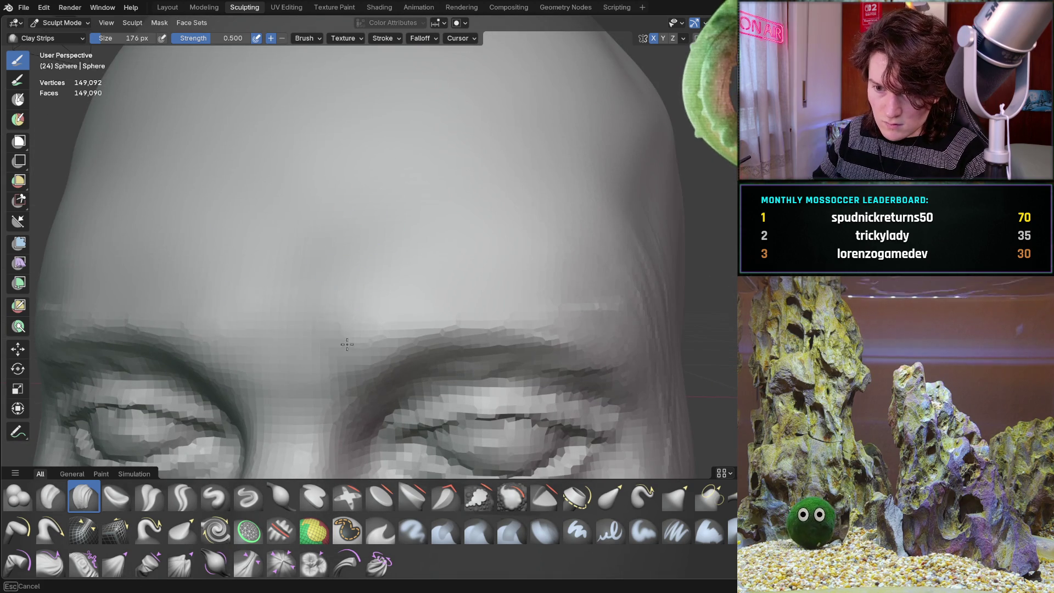
{"action": "scroll", "coordinate": [343, 268], "scroll_direction": "down", "scroll_amount": 2}
{"action": "mouse_move", "coordinate": [377, 269]}
{"action": "middle_mouse_down"}
{"action": "mouse_move", "coordinate": [348, 229]}
{"action": "mouse_move", "coordinate": [426, 331]}
{"action": "mouse_move", "coordinate": [388, 408]}
{"action": "middle_mouse_up"}
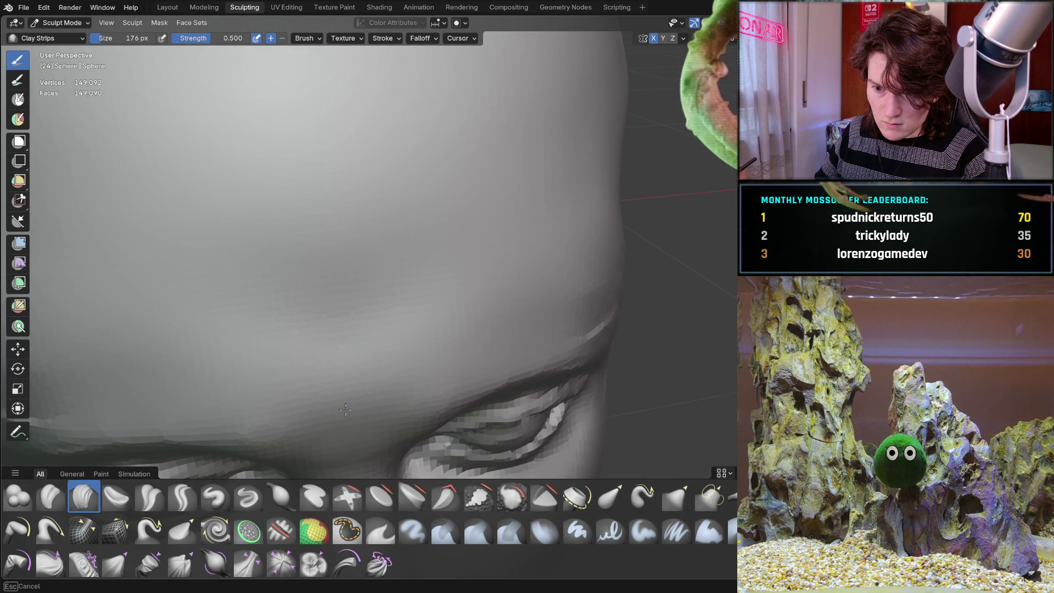
{"action": "scroll", "coordinate": [345, 382], "scroll_direction": "down", "scroll_amount": 2}
{"action": "middle_click_drag", "start_coordinate": [346, 382], "coordinate": [343, 284]}
{"action": "scroll", "coordinate": [477, 248], "scroll_direction": "down", "scroll_amount": 2}
{"action": "mouse_move", "coordinate": [477, 248]}
{"action": "middle_mouse_down"}
{"action": "mouse_move", "coordinate": [443, 305]}
{"action": "mouse_move", "coordinate": [461, 244]}
{"action": "middle_mouse_up"}
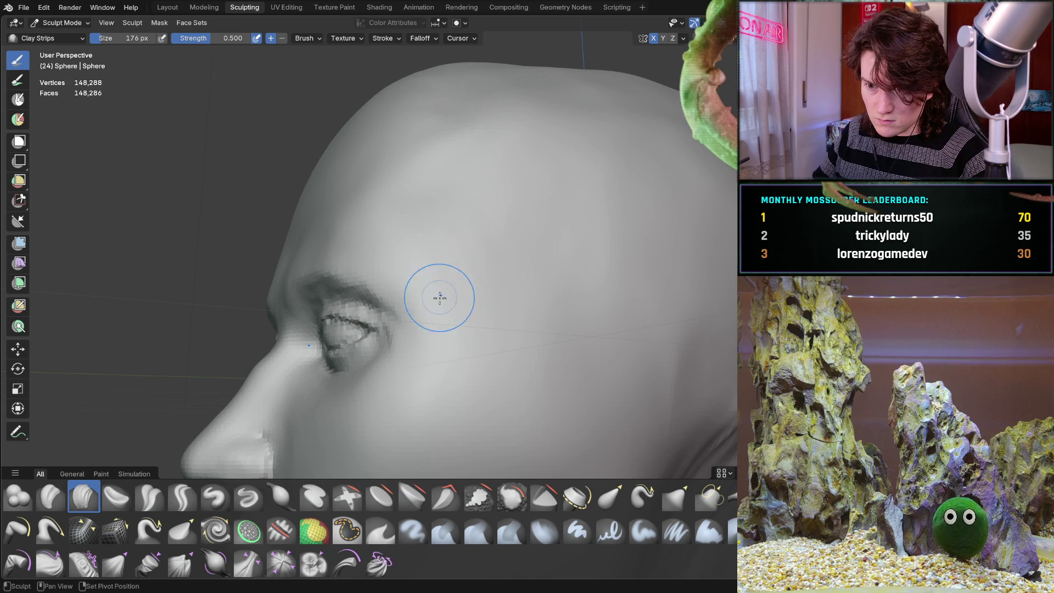
{"action": "middle_click_drag", "start_coordinate": [431, 287], "coordinate": [483, 352]}
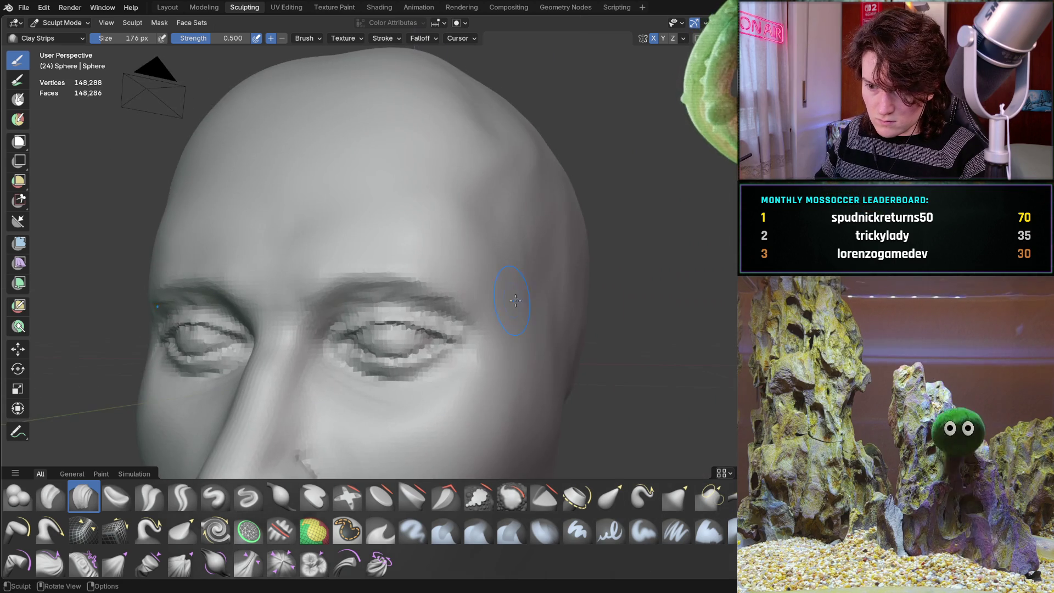
{"action": "scroll", "coordinate": [464, 295], "scroll_direction": "up", "scroll_amount": 6}
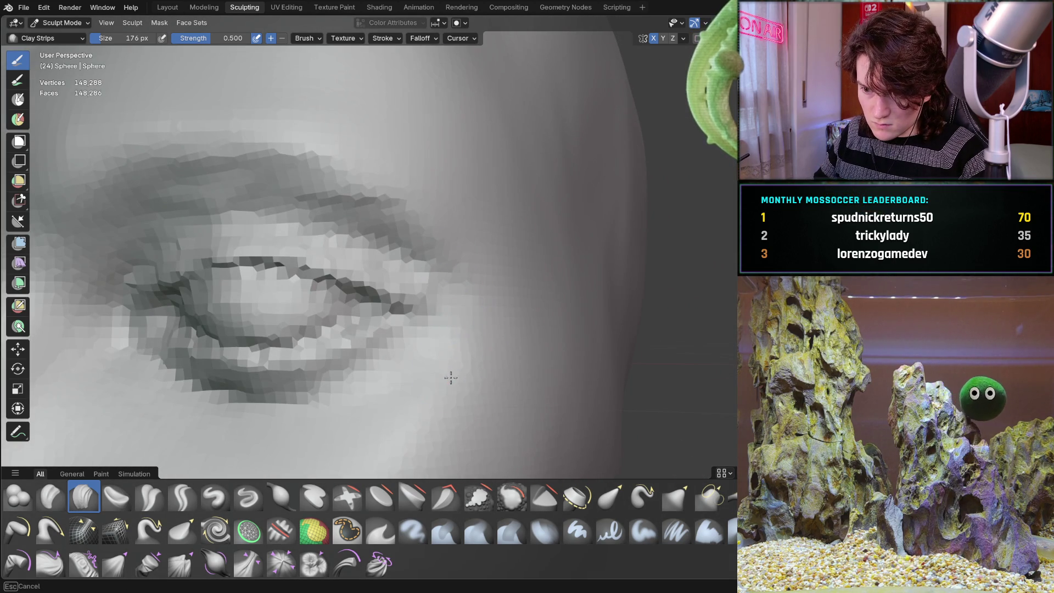
{"action": "scroll", "coordinate": [461, 344], "scroll_direction": "down", "scroll_amount": 8}
{"action": "mouse_move", "coordinate": [419, 396]}
{"action": "middle_mouse_down"}
{"action": "mouse_move", "coordinate": [384, 348]}
{"action": "mouse_move", "coordinate": [518, 244]}
{"action": "mouse_move", "coordinate": [448, 316]}
{"action": "mouse_move", "coordinate": [440, 423]}
{"action": "mouse_move", "coordinate": [398, 386]}
{"action": "mouse_move", "coordinate": [418, 305]}
{"action": "middle_mouse_up"}
{"action": "scroll", "coordinate": [417, 306], "scroll_direction": "up", "scroll_amount": 10}
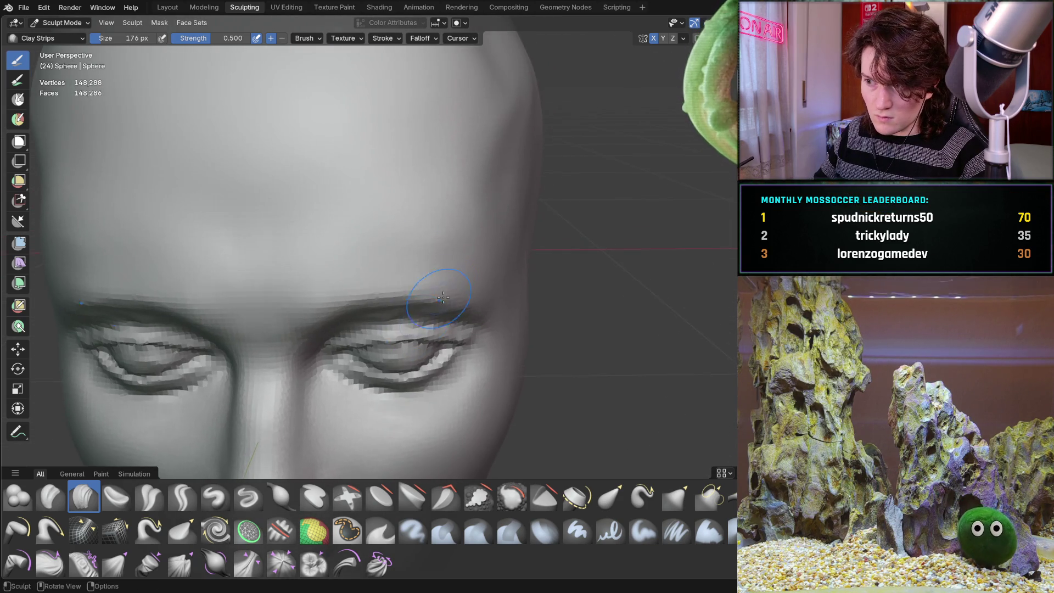
{"action": "middle_click_drag", "start_coordinate": [465, 257], "coordinate": [385, 197]}
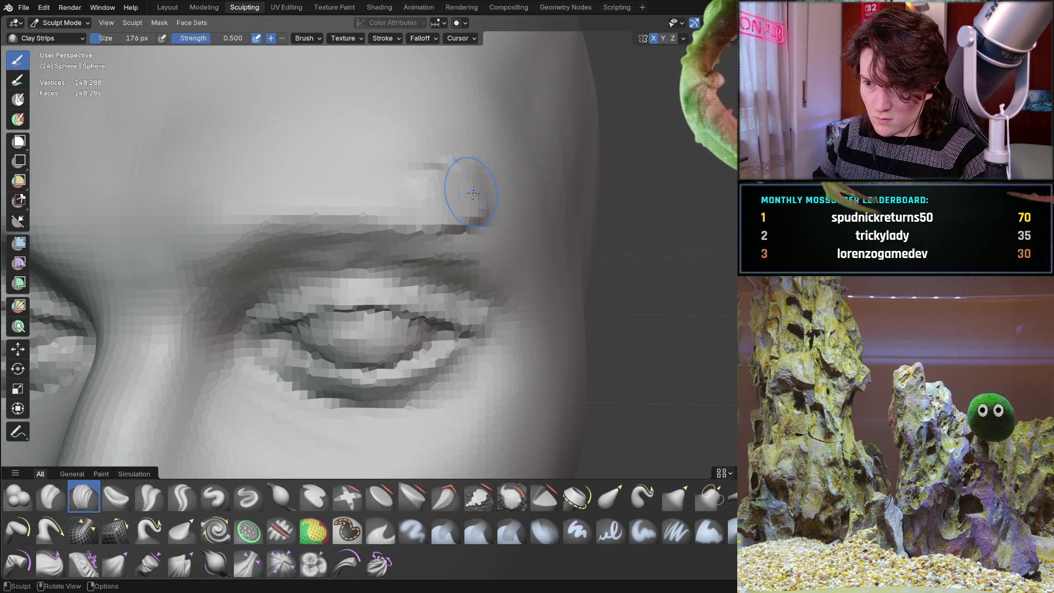
{"action": "mouse_move", "coordinate": [485, 221]}
{"action": "middle_mouse_down"}
{"action": "mouse_move", "coordinate": [419, 219]}
{"action": "mouse_move", "coordinate": [488, 248]}
{"action": "middle_mouse_up"}
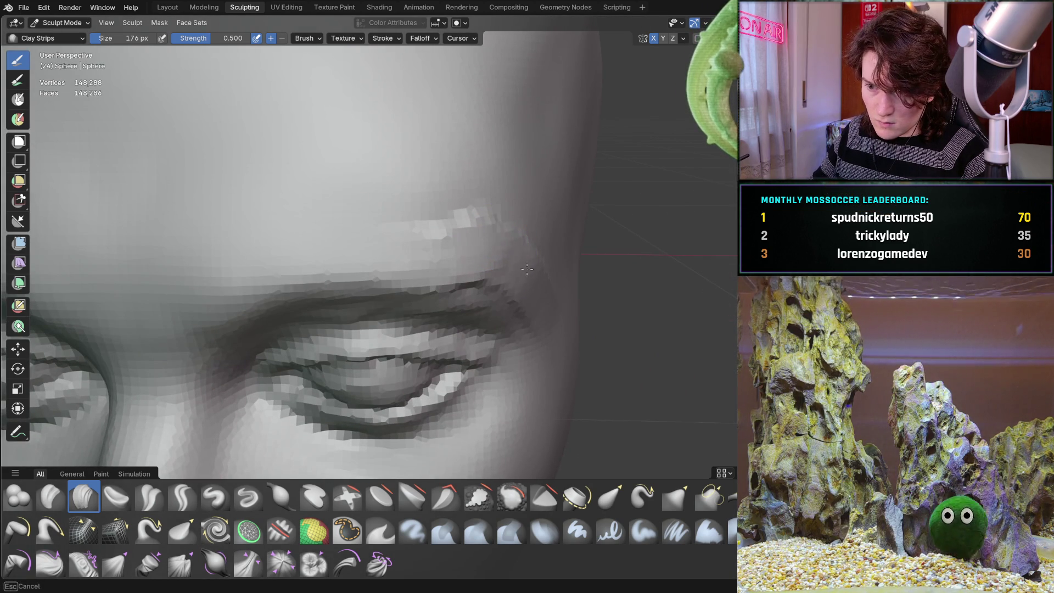
{"action": "mouse_move", "coordinate": [499, 266]}
{"action": "middle_mouse_down"}
{"action": "mouse_move", "coordinate": [455, 246]}
{"action": "mouse_move", "coordinate": [508, 313]}
{"action": "mouse_move", "coordinate": [482, 301]}
{"action": "mouse_move", "coordinate": [522, 288]}
{"action": "mouse_move", "coordinate": [429, 262]}
{"action": "mouse_move", "coordinate": [365, 264]}
{"action": "middle_mouse_up"}
{"action": "scroll", "coordinate": [430, 249], "scroll_direction": "down", "scroll_amount": 5}
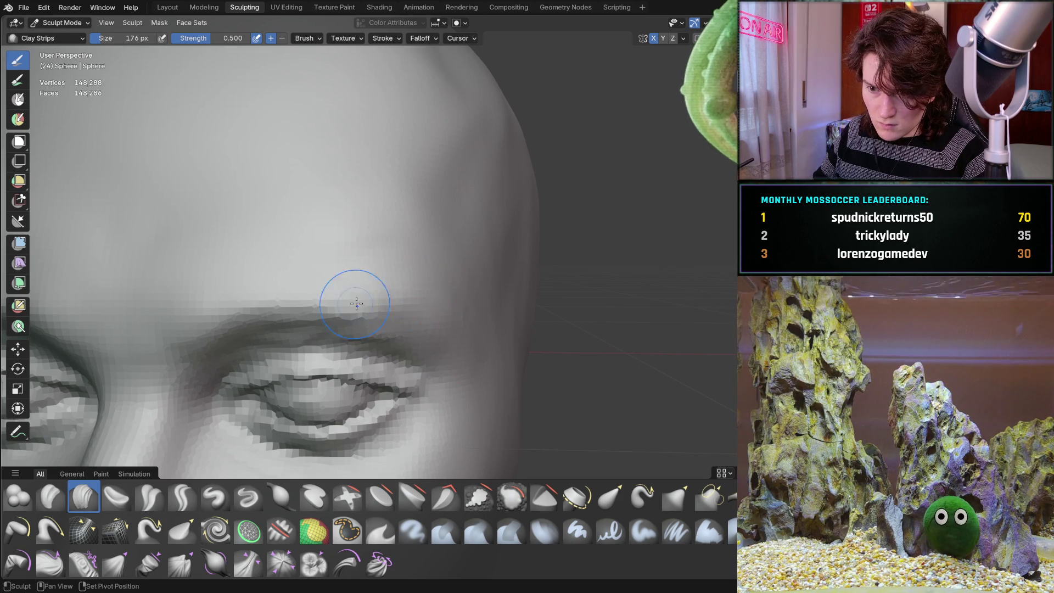
{"action": "scroll", "coordinate": [473, 317], "scroll_direction": "down", "scroll_amount": 5}
{"action": "mouse_move", "coordinate": [428, 291]}
{"action": "middle_mouse_down"}
{"action": "mouse_move", "coordinate": [383, 266]}
{"action": "mouse_move", "coordinate": [404, 280]}
{"action": "mouse_move", "coordinate": [373, 332]}
{"action": "mouse_move", "coordinate": [384, 330]}
{"action": "mouse_move", "coordinate": [385, 348]}
{"action": "mouse_move", "coordinate": [380, 313]}
{"action": "mouse_move", "coordinate": [461, 254]}
{"action": "mouse_move", "coordinate": [424, 270]}
{"action": "mouse_move", "coordinate": [464, 235]}
{"action": "mouse_move", "coordinate": [507, 268]}
{"action": "mouse_move", "coordinate": [525, 332]}
{"action": "mouse_move", "coordinate": [512, 337]}
{"action": "middle_mouse_up"}
{"action": "middle_click_drag", "start_coordinate": [559, 256], "coordinate": [427, 295]}
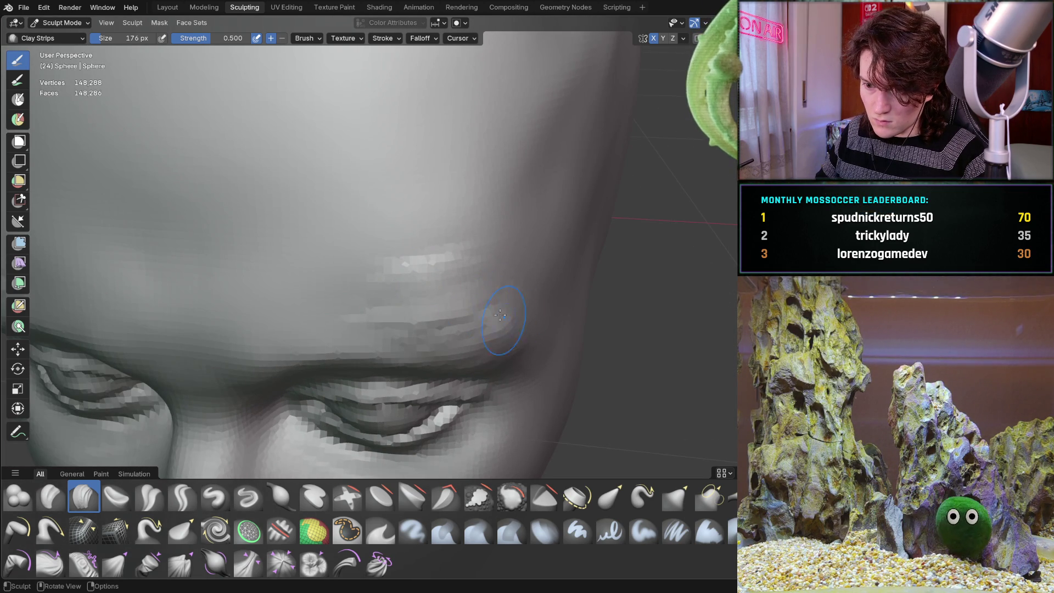
{"action": "middle_click_drag", "start_coordinate": [511, 326], "coordinate": [448, 267]}
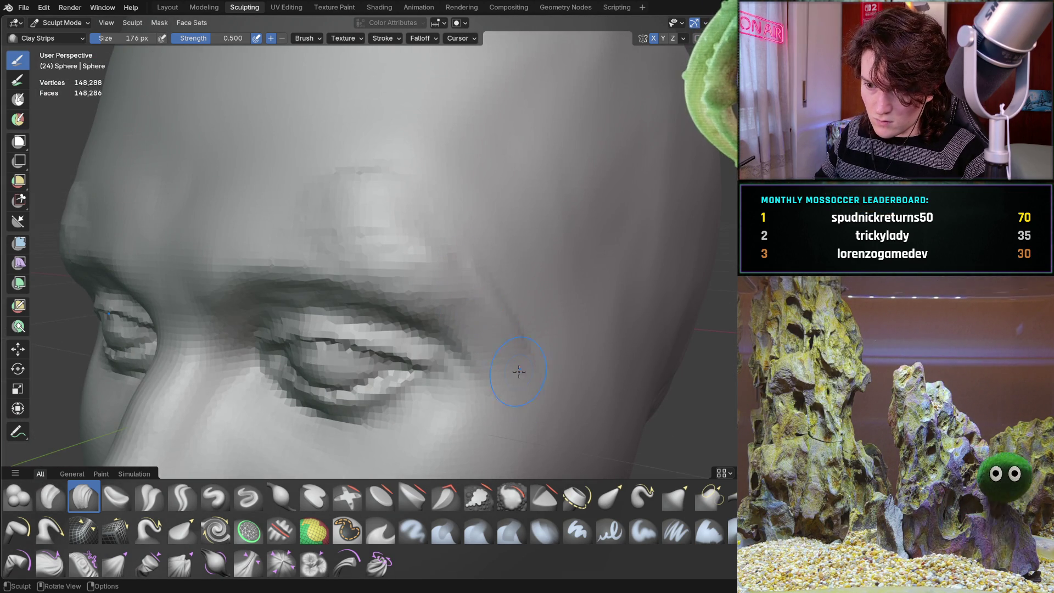
{"action": "middle_click_drag", "start_coordinate": [474, 257], "coordinate": [531, 305]}
{"action": "middle_click_drag", "start_coordinate": [530, 365], "coordinate": [451, 287]}
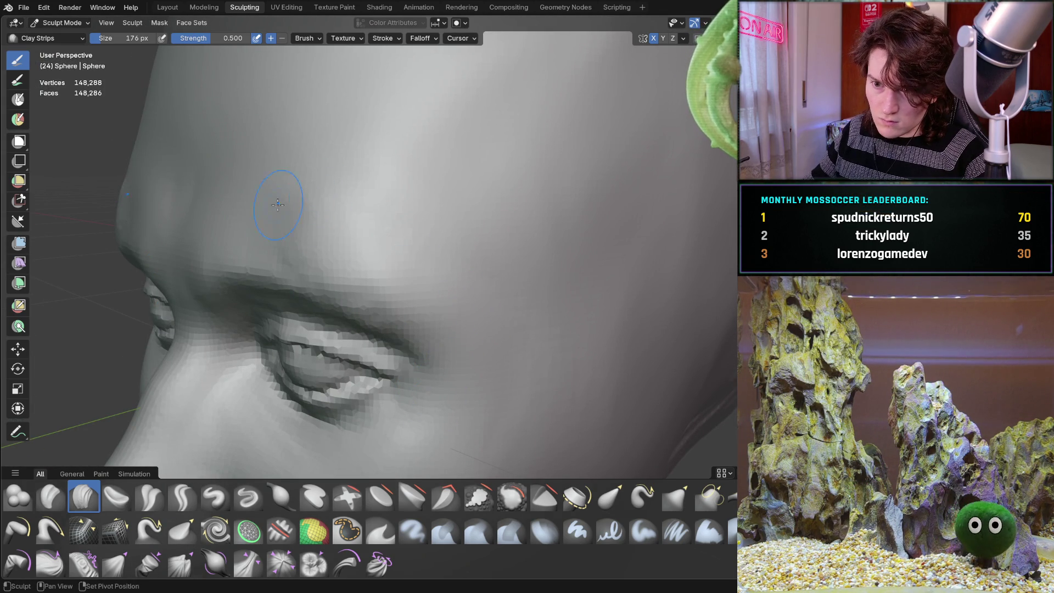
{"action": "mouse_move", "coordinate": [398, 190]}
{"action": "middle_mouse_down"}
{"action": "mouse_move", "coordinate": [412, 242]}
{"action": "mouse_move", "coordinate": [478, 268]}
{"action": "mouse_move", "coordinate": [446, 311]}
{"action": "mouse_move", "coordinate": [467, 278]}
{"action": "mouse_move", "coordinate": [455, 264]}
{"action": "middle_mouse_up"}
{"action": "scroll", "coordinate": [440, 274], "scroll_direction": "up", "scroll_amount": 3}
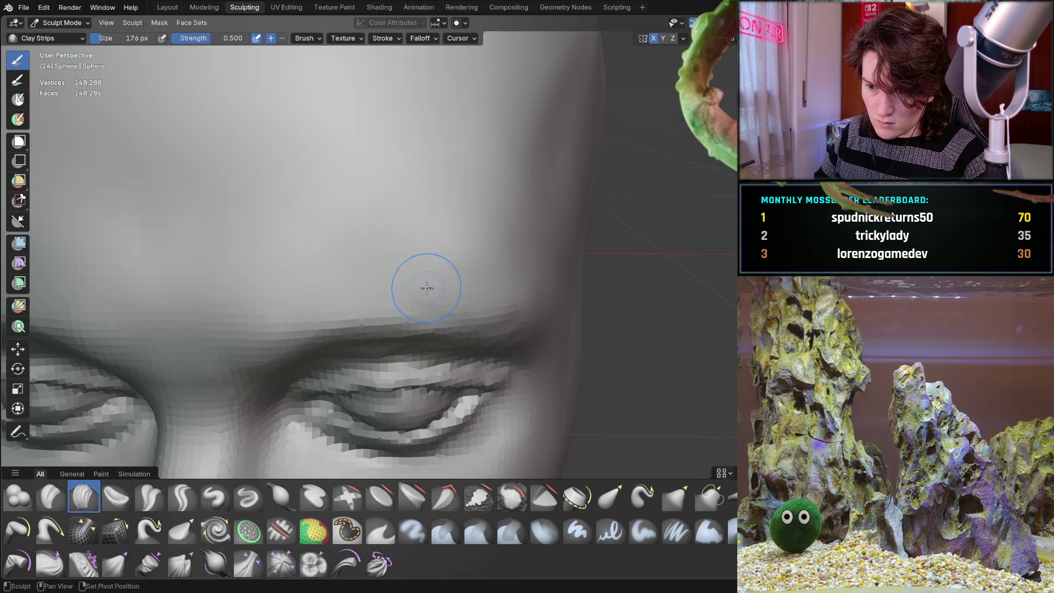
{"action": "scroll", "coordinate": [550, 310], "scroll_direction": "down", "scroll_amount": 5}
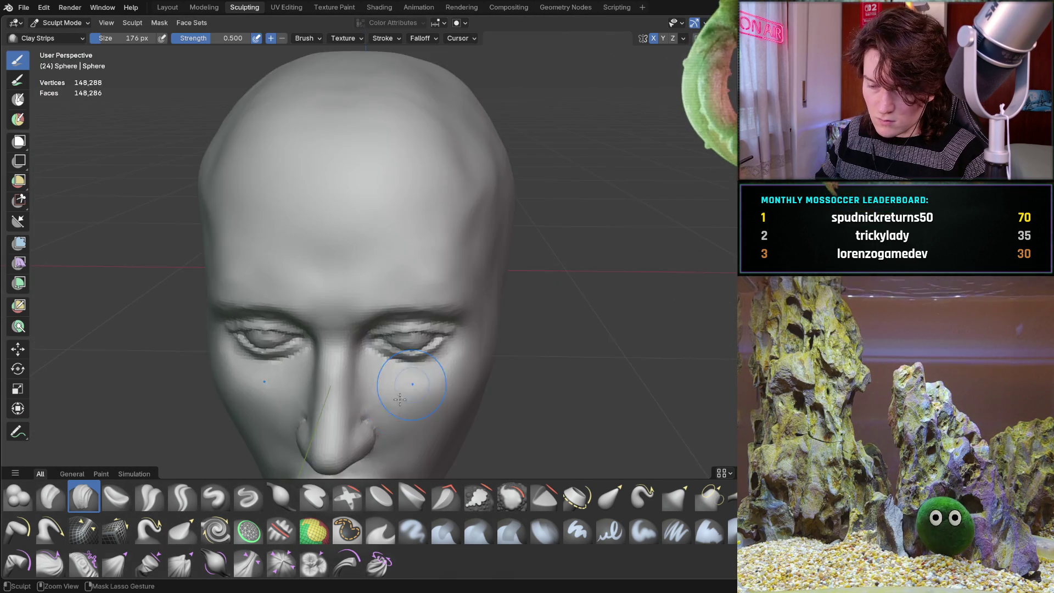
{"action": "mouse_move", "coordinate": [412, 346]}
{"action": "middle_mouse_down"}
{"action": "mouse_move", "coordinate": [448, 269]}
{"action": "mouse_move", "coordinate": [482, 266]}
{"action": "mouse_move", "coordinate": [400, 271]}
{"action": "mouse_move", "coordinate": [545, 255]}
{"action": "mouse_move", "coordinate": [551, 264]}
{"action": "mouse_move", "coordinate": [535, 262]}
{"action": "mouse_move", "coordinate": [551, 265]}
{"action": "mouse_move", "coordinate": [447, 224]}
{"action": "mouse_move", "coordinate": [467, 219]}
{"action": "mouse_move", "coordinate": [477, 242]}
{"action": "mouse_move", "coordinate": [424, 246]}
{"action": "mouse_move", "coordinate": [487, 280]}
{"action": "mouse_move", "coordinate": [473, 245]}
{"action": "middle_mouse_up"}
{"action": "scroll", "coordinate": [459, 200], "scroll_direction": "up", "scroll_amount": 4}
{"action": "scroll", "coordinate": [423, 248], "scroll_direction": "up", "scroll_amount": 3}
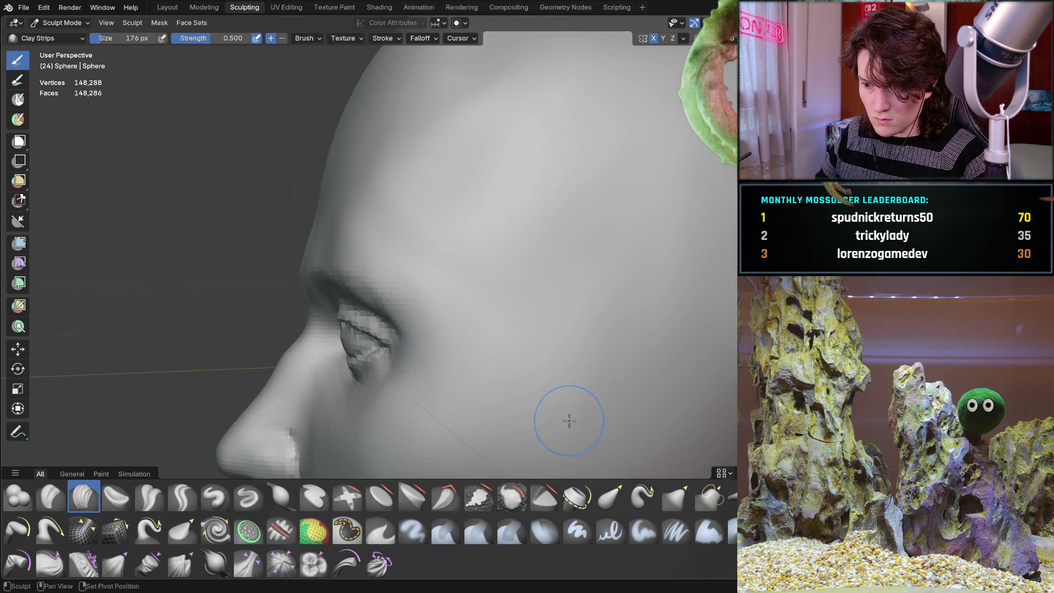
{"action": "scroll", "coordinate": [573, 256], "scroll_direction": "down", "scroll_amount": 4}
{"action": "middle_click_drag", "start_coordinate": [572, 256], "coordinate": [434, 328]}
{"action": "scroll", "coordinate": [551, 306], "scroll_direction": "up", "scroll_amount": 2}
{"action": "mouse_move", "coordinate": [550, 305]}
{"action": "middle_mouse_down"}
{"action": "mouse_move", "coordinate": [507, 300]}
{"action": "mouse_move", "coordinate": [511, 313]}
{"action": "mouse_move", "coordinate": [463, 388]}
{"action": "mouse_move", "coordinate": [479, 369]}
{"action": "mouse_move", "coordinate": [416, 340]}
{"action": "middle_mouse_up"}
{"action": "scroll", "coordinate": [433, 271], "scroll_direction": "up", "scroll_amount": 5}
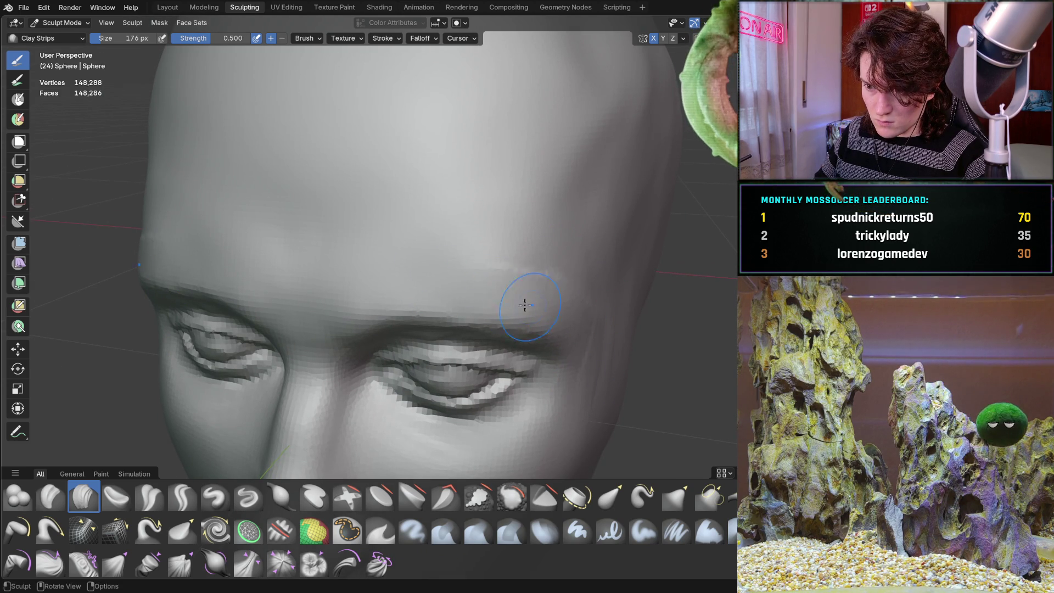
{"action": "mouse_move", "coordinate": [563, 332]}
{"action": "middle_mouse_down"}
{"action": "mouse_move", "coordinate": [478, 245]}
{"action": "mouse_move", "coordinate": [447, 273]}
{"action": "mouse_move", "coordinate": [447, 308]}
{"action": "mouse_move", "coordinate": [443, 271]}
{"action": "mouse_move", "coordinate": [528, 226]}
{"action": "mouse_move", "coordinate": [502, 230]}
{"action": "mouse_move", "coordinate": [499, 255]}
{"action": "middle_mouse_up"}
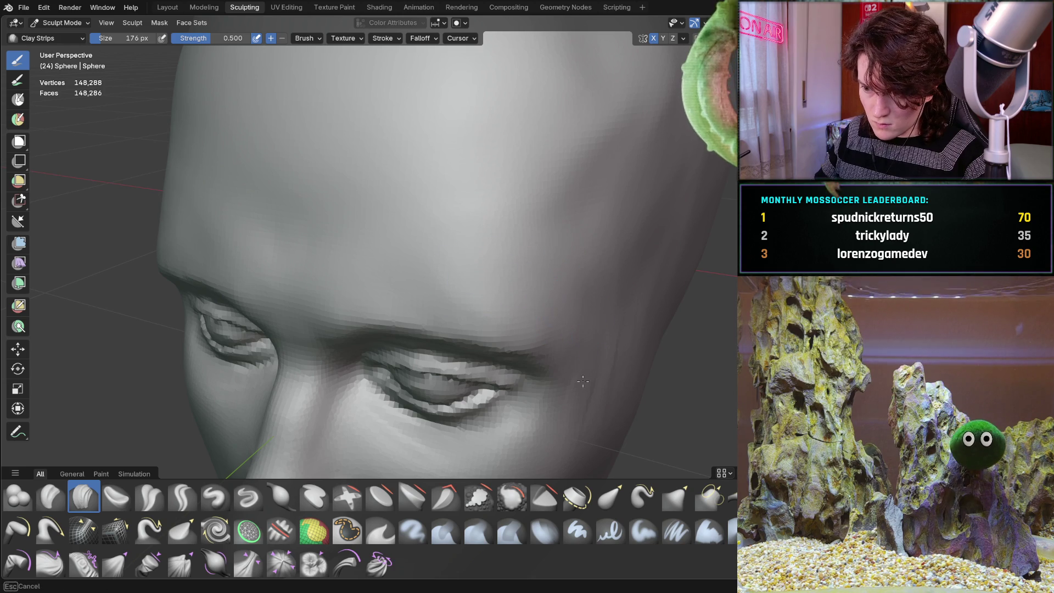
{"action": "mouse_move", "coordinate": [617, 299]}
{"action": "middle_mouse_down"}
{"action": "mouse_move", "coordinate": [535, 273]}
{"action": "mouse_move", "coordinate": [476, 295]}
{"action": "mouse_move", "coordinate": [556, 311]}
{"action": "mouse_move", "coordinate": [609, 240]}
{"action": "mouse_move", "coordinate": [579, 200]}
{"action": "mouse_move", "coordinate": [573, 237]}
{"action": "mouse_move", "coordinate": [534, 277]}
{"action": "mouse_move", "coordinate": [506, 221]}
{"action": "mouse_move", "coordinate": [447, 277]}
{"action": "mouse_move", "coordinate": [515, 288]}
{"action": "mouse_move", "coordinate": [507, 296]}
{"action": "mouse_move", "coordinate": [522, 308]}
{"action": "middle_mouse_up"}
{"action": "scroll", "coordinate": [515, 288], "scroll_direction": "down", "scroll_amount": 4}
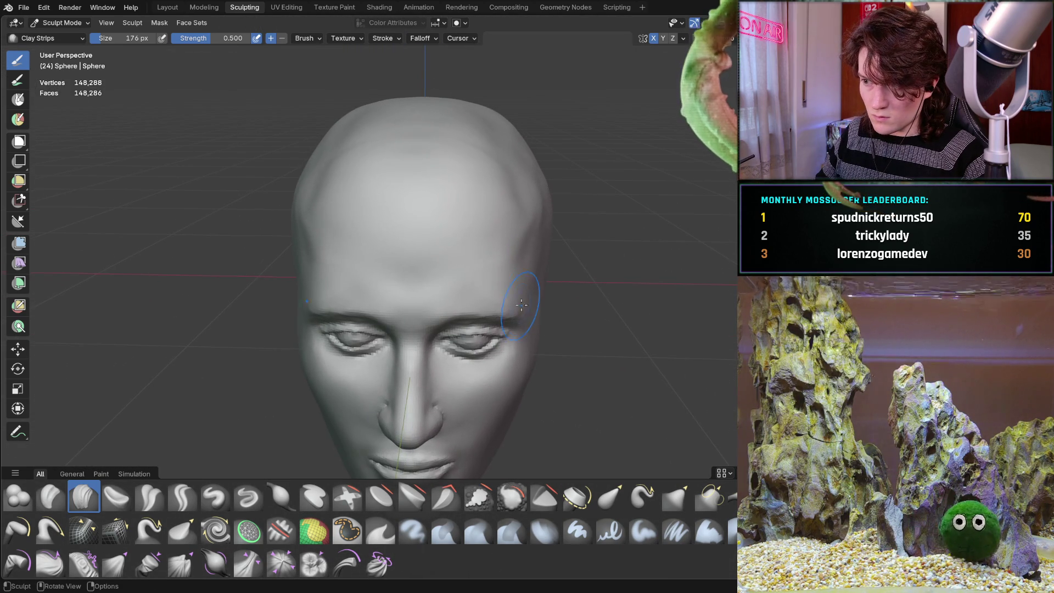
{"action": "scroll", "coordinate": [550, 231], "scroll_direction": "up", "scroll_amount": 8}
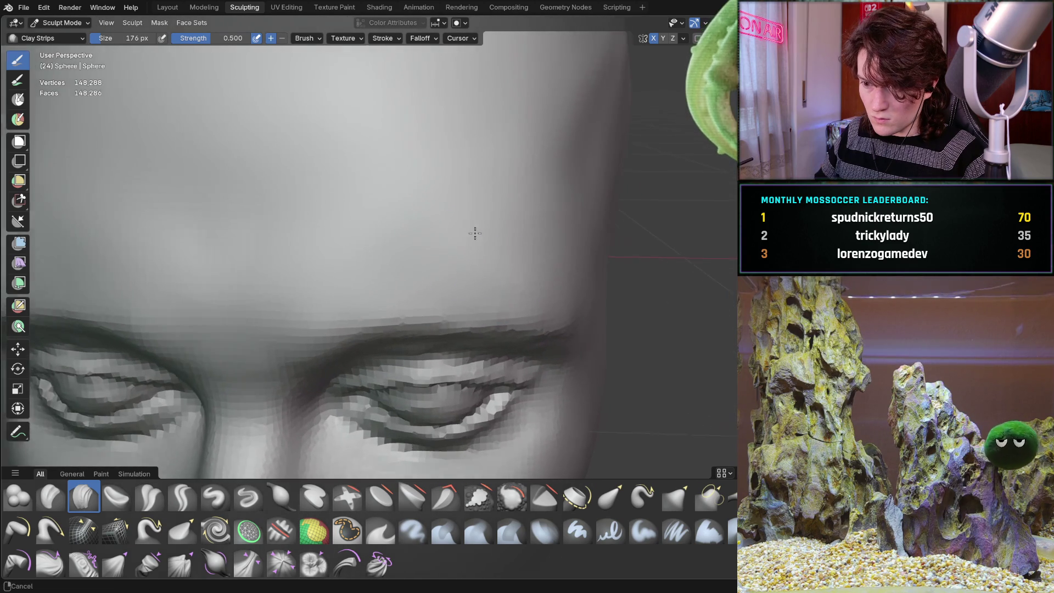
{"action": "mouse_move", "coordinate": [475, 231]}
{"action": "middle_mouse_down"}
{"action": "mouse_move", "coordinate": [493, 247]}
{"action": "mouse_move", "coordinate": [419, 305]}
{"action": "mouse_move", "coordinate": [397, 342]}
{"action": "mouse_move", "coordinate": [447, 297]}
{"action": "middle_mouse_up"}
{"action": "scroll", "coordinate": [493, 246], "scroll_direction": "down", "scroll_amount": 5}
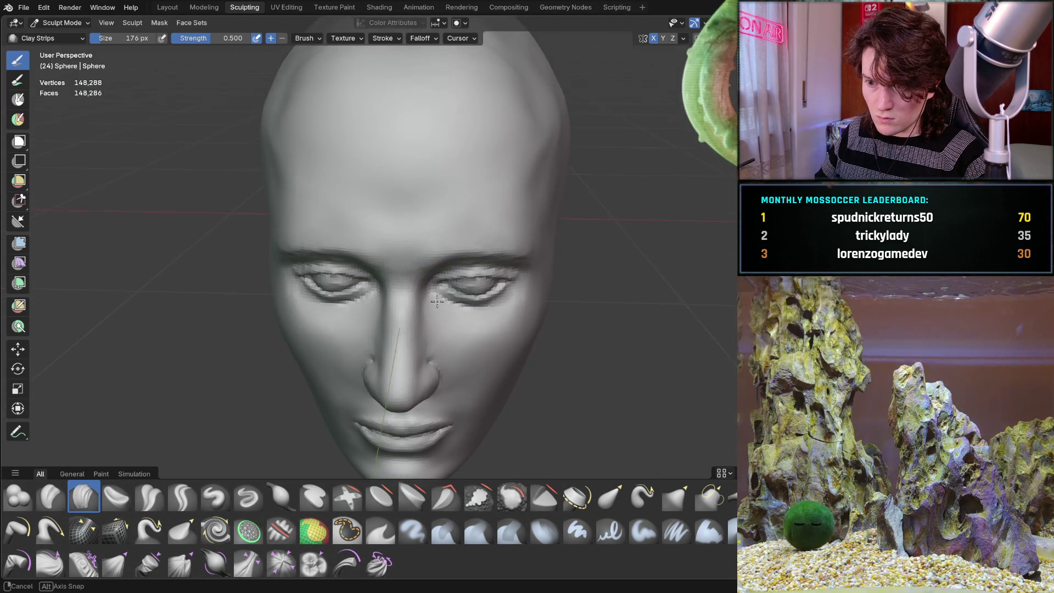
{"action": "scroll", "coordinate": [447, 297], "scroll_direction": "up", "scroll_amount": 8}
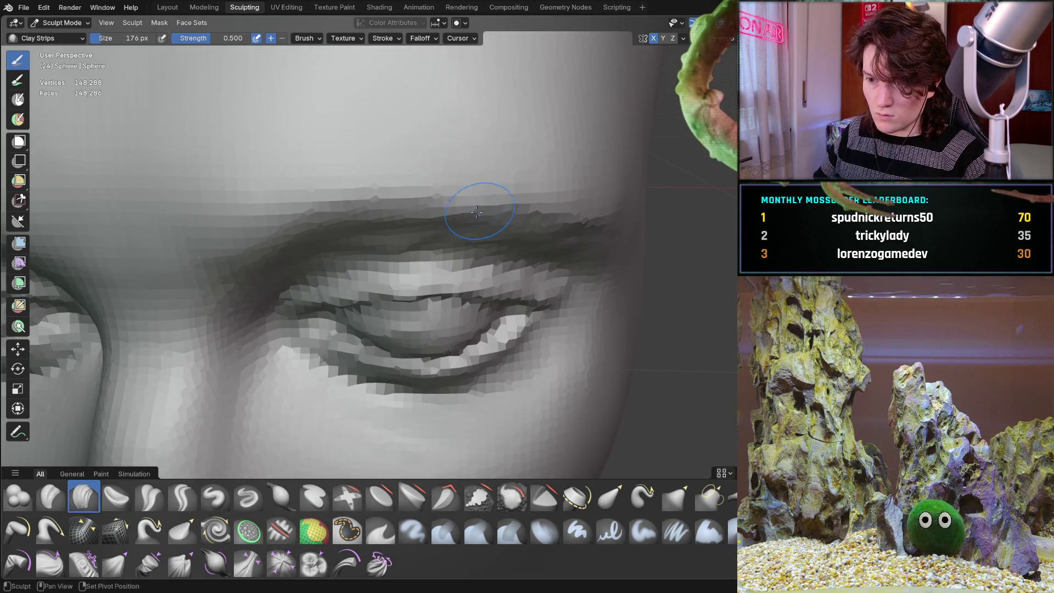
{"action": "mouse_move", "coordinate": [483, 207]}
{"action": "middle_mouse_down"}
{"action": "mouse_move", "coordinate": [404, 265]}
{"action": "mouse_move", "coordinate": [384, 228]}
{"action": "middle_mouse_up"}
{"action": "scroll", "coordinate": [297, 245], "scroll_direction": "up", "scroll_amount": 4}
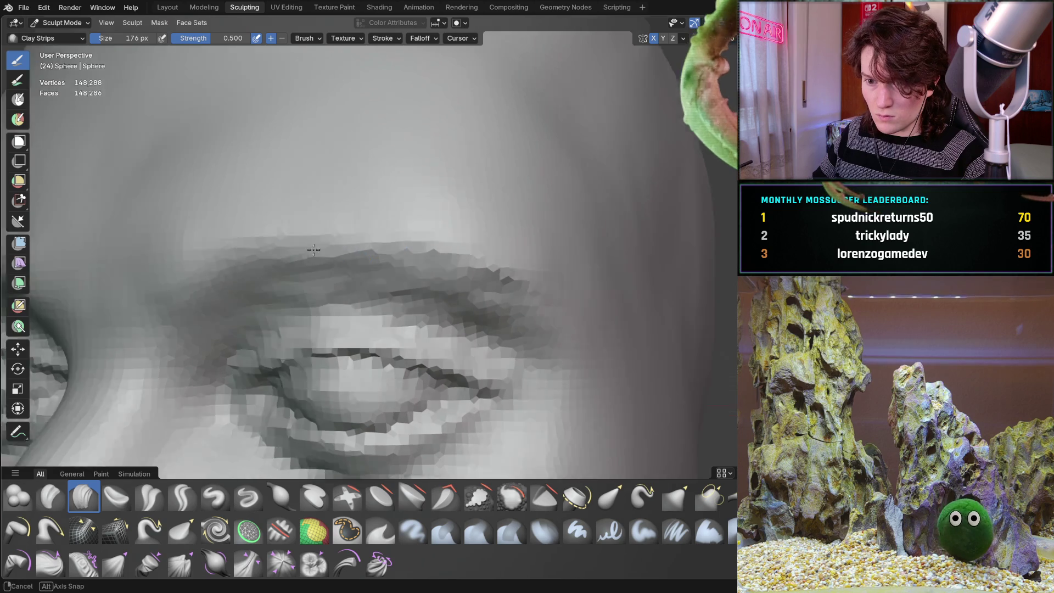
{"action": "scroll", "coordinate": [267, 220], "scroll_direction": "down", "scroll_amount": 2}
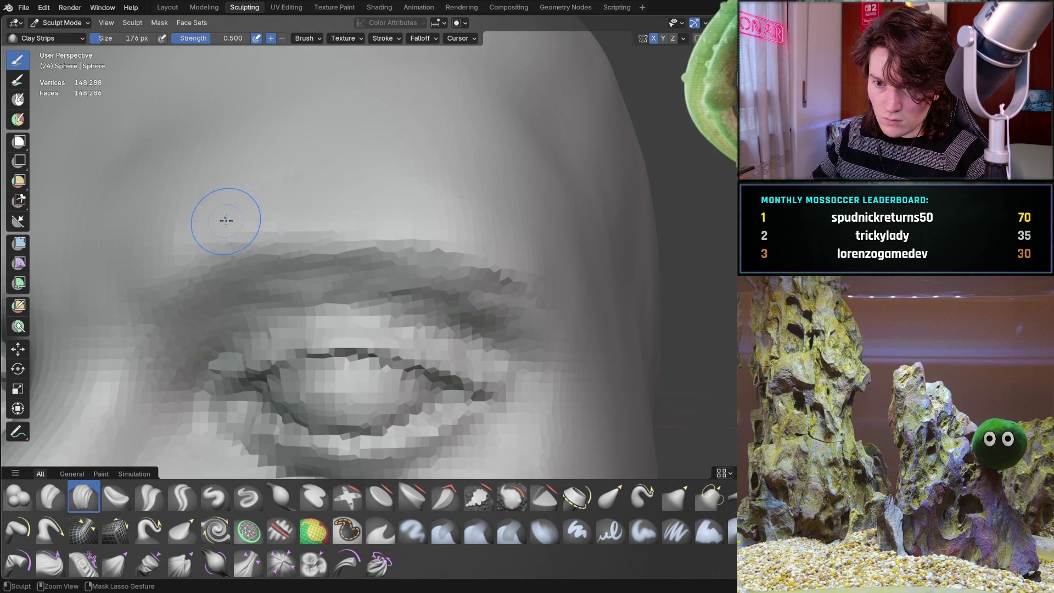
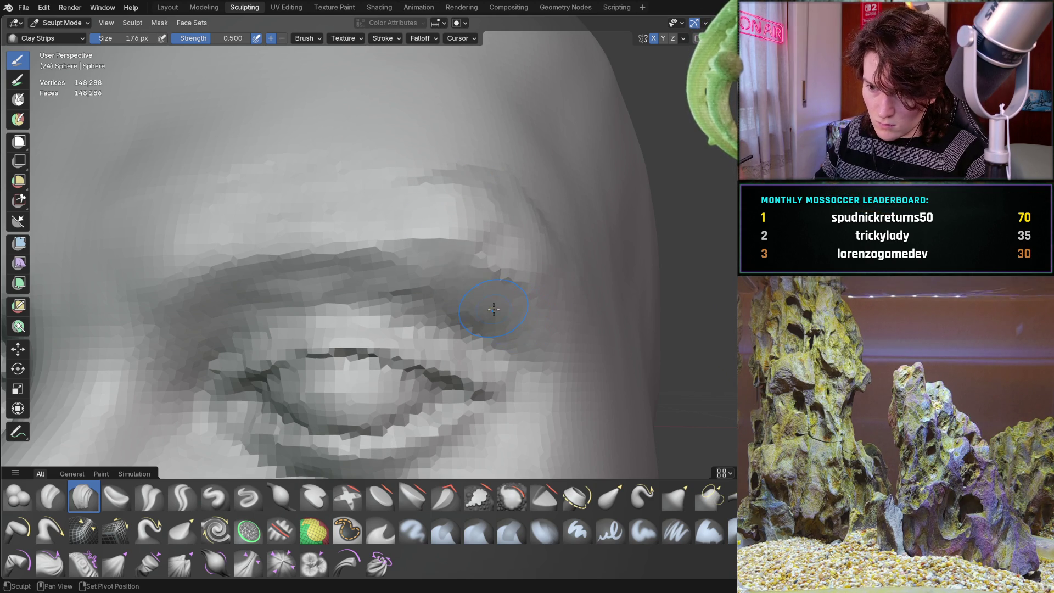
- Build up the brow ridge above the eye with two Clay Strips strokes
{"action": "mouse_move", "coordinate": [353, 247]}
{"action": "left_mouse_down"}
{"action": "mouse_move", "coordinate": [450, 242]}
{"action": "mouse_move", "coordinate": [527, 263]}
{"action": "left_mouse_up"}
{"action": "middle_click_drag", "start_coordinate": [528, 220], "coordinate": [491, 248]}
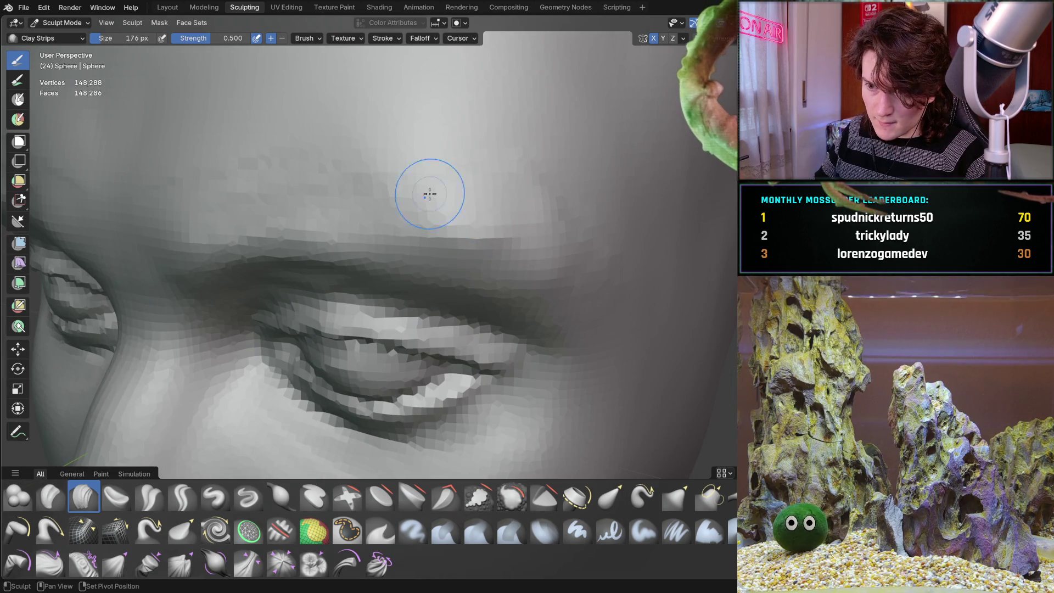
{"action": "left_click_drag", "start_coordinate": [440, 206], "coordinate": [242, 227]}
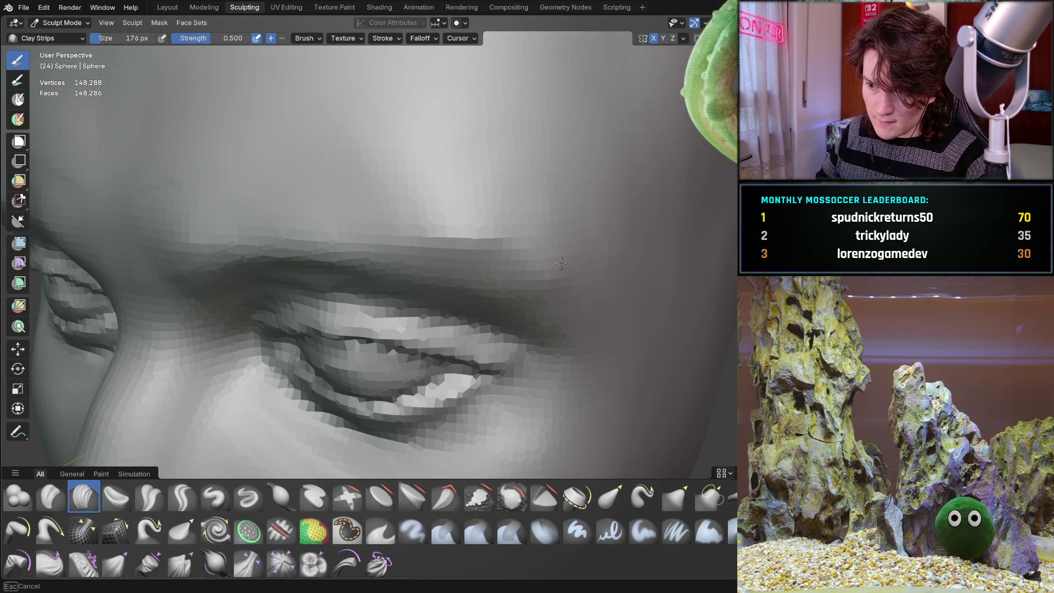
- Orbit and zoom to check the brow from frontal, top-down and side-profile angles
{"action": "scroll", "coordinate": [613, 180], "scroll_direction": "down", "scroll_amount": 10}
{"action": "mouse_move", "coordinate": [614, 180]}
{"action": "middle_mouse_down"}
{"action": "mouse_move", "coordinate": [560, 266]}
{"action": "mouse_move", "coordinate": [451, 291]}
{"action": "mouse_move", "coordinate": [478, 298]}
{"action": "middle_mouse_up"}
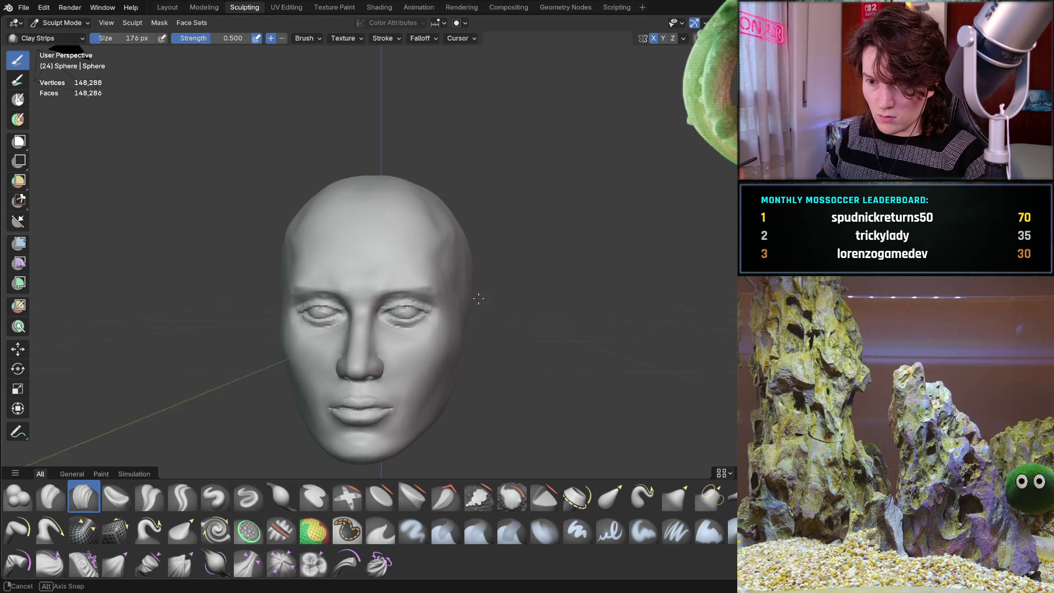
{"action": "scroll", "coordinate": [407, 307], "scroll_direction": "up", "scroll_amount": 5}
{"action": "middle_click_drag", "start_coordinate": [406, 307], "coordinate": [419, 245]}
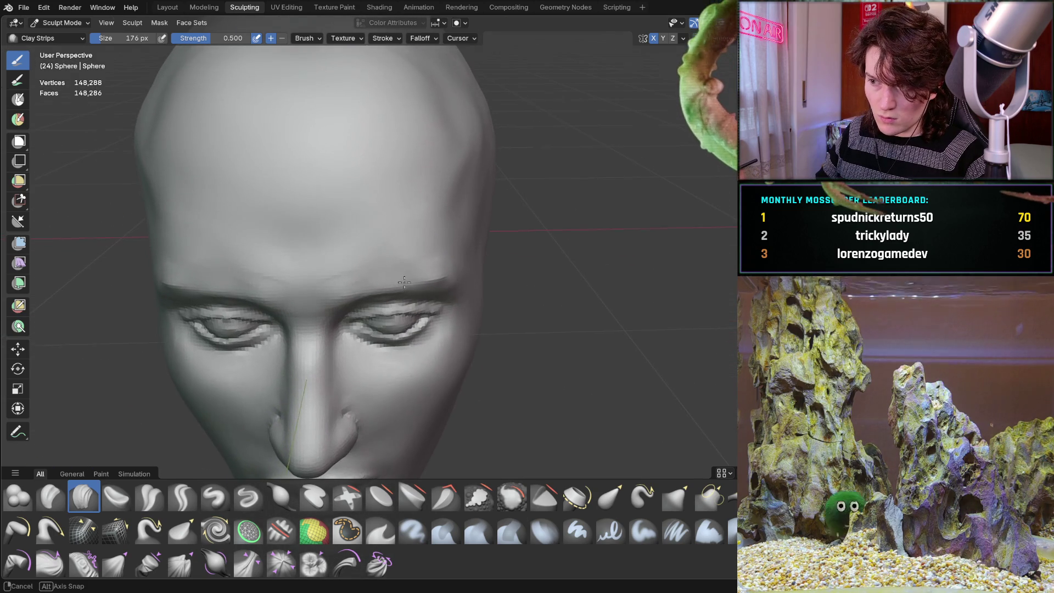
{"action": "scroll", "coordinate": [471, 199], "scroll_direction": "up", "scroll_amount": 5}
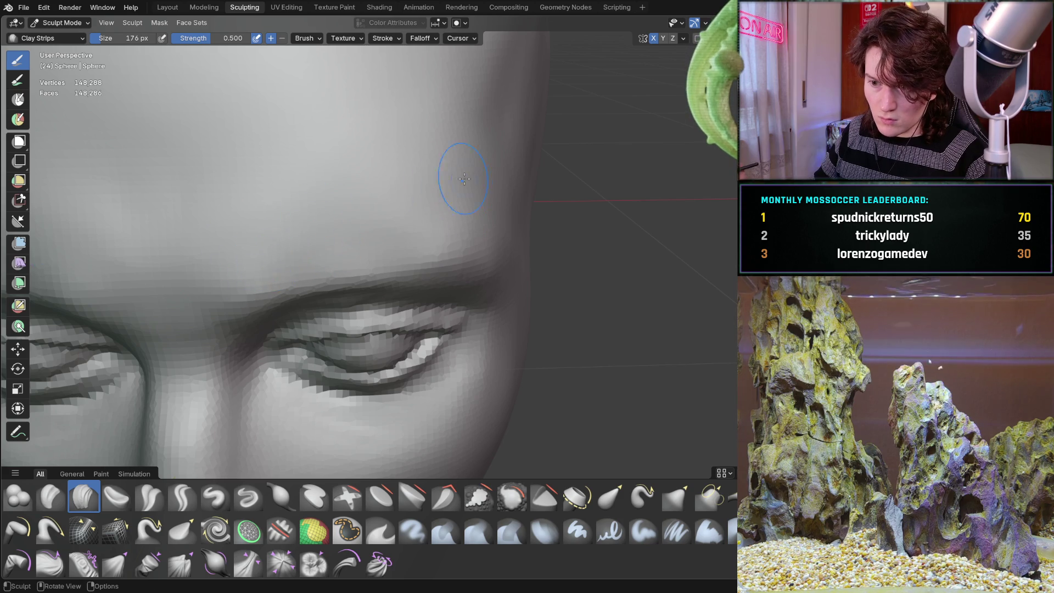
{"action": "scroll", "coordinate": [454, 180], "scroll_direction": "down", "scroll_amount": 5}
{"action": "scroll", "coordinate": [467, 220], "scroll_direction": "up", "scroll_amount": 5}
{"action": "mouse_move", "coordinate": [467, 220]}
{"action": "middle_mouse_down"}
{"action": "mouse_move", "coordinate": [475, 218]}
{"action": "mouse_move", "coordinate": [457, 236]}
{"action": "middle_mouse_up"}
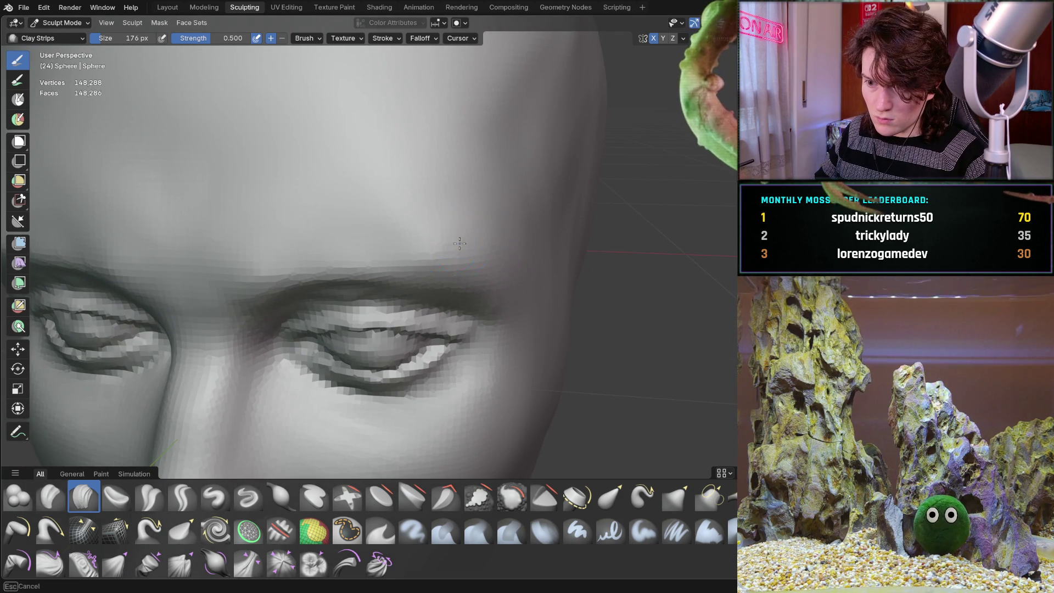
{"action": "scroll", "coordinate": [517, 189], "scroll_direction": "down", "scroll_amount": 5}
{"action": "mouse_move", "coordinate": [517, 190]}
{"action": "middle_mouse_down"}
{"action": "mouse_move", "coordinate": [342, 263]}
{"action": "mouse_move", "coordinate": [459, 278]}
{"action": "mouse_move", "coordinate": [418, 300]}
{"action": "mouse_move", "coordinate": [584, 278]}
{"action": "mouse_move", "coordinate": [437, 308]}
{"action": "mouse_move", "coordinate": [484, 322]}
{"action": "mouse_move", "coordinate": [317, 239]}
{"action": "mouse_move", "coordinate": [354, 254]}
{"action": "middle_mouse_up"}
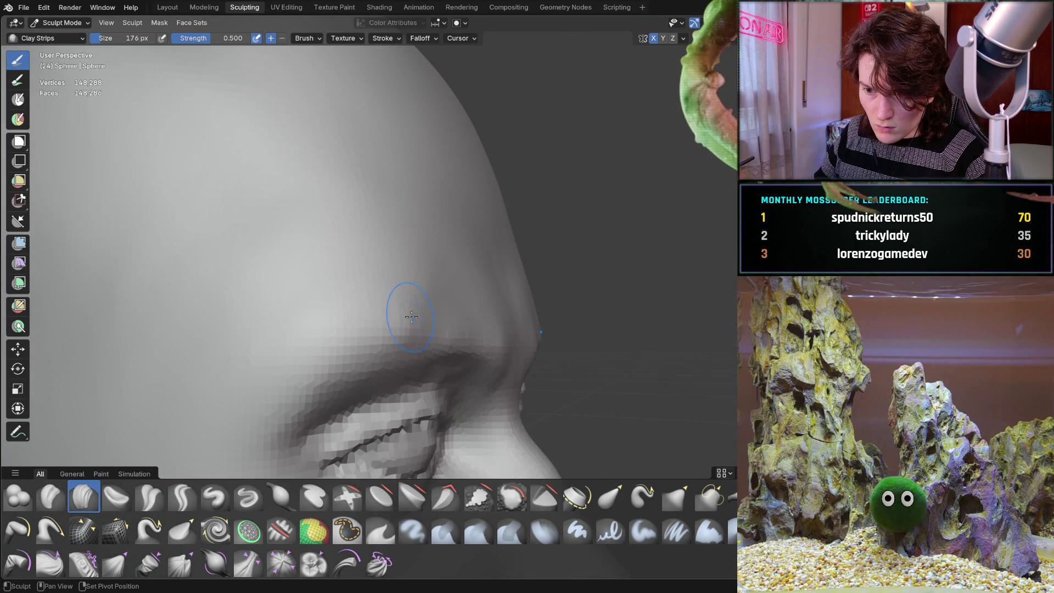
{"action": "mouse_move", "coordinate": [403, 318]}
{"action": "middle_mouse_down"}
{"action": "mouse_move", "coordinate": [336, 318]}
{"action": "mouse_move", "coordinate": [348, 308]}
{"action": "mouse_move", "coordinate": [324, 262]}
{"action": "mouse_move", "coordinate": [404, 333]}
{"action": "mouse_move", "coordinate": [341, 334]}
{"action": "mouse_move", "coordinate": [461, 292]}
{"action": "mouse_move", "coordinate": [461, 313]}
{"action": "mouse_move", "coordinate": [329, 238]}
{"action": "mouse_move", "coordinate": [358, 285]}
{"action": "mouse_move", "coordinate": [325, 280]}
{"action": "mouse_move", "coordinate": [320, 325]}
{"action": "mouse_move", "coordinate": [330, 335]}
{"action": "mouse_move", "coordinate": [410, 321]}
{"action": "mouse_move", "coordinate": [434, 381]}
{"action": "mouse_move", "coordinate": [447, 326]}
{"action": "mouse_move", "coordinate": [424, 323]}
{"action": "middle_mouse_up"}
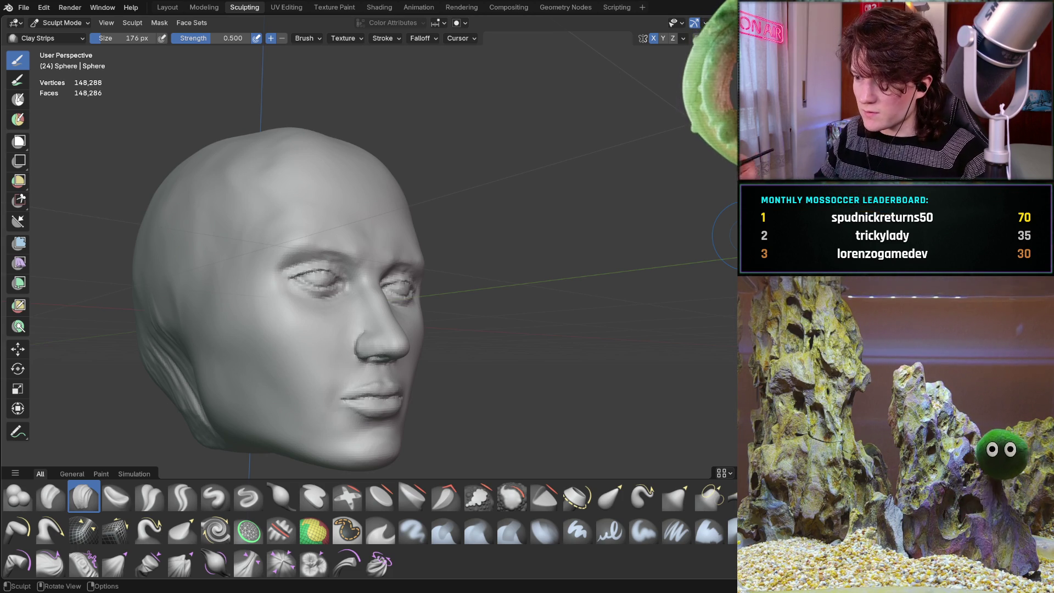
- Turn the head to a three-quarter view of the forehead and add clay along the temple
{"action": "mouse_move", "coordinate": [357, 318]}
{"action": "middle_mouse_down"}
{"action": "mouse_move", "coordinate": [322, 300]}
{"action": "mouse_move", "coordinate": [398, 285]}
{"action": "middle_mouse_up"}
{"action": "scroll", "coordinate": [313, 290], "scroll_direction": "up", "scroll_amount": 3}
{"action": "scroll", "coordinate": [368, 286], "scroll_direction": "up", "scroll_amount": 3}
{"action": "scroll", "coordinate": [388, 294], "scroll_direction": "down", "scroll_amount": 2}
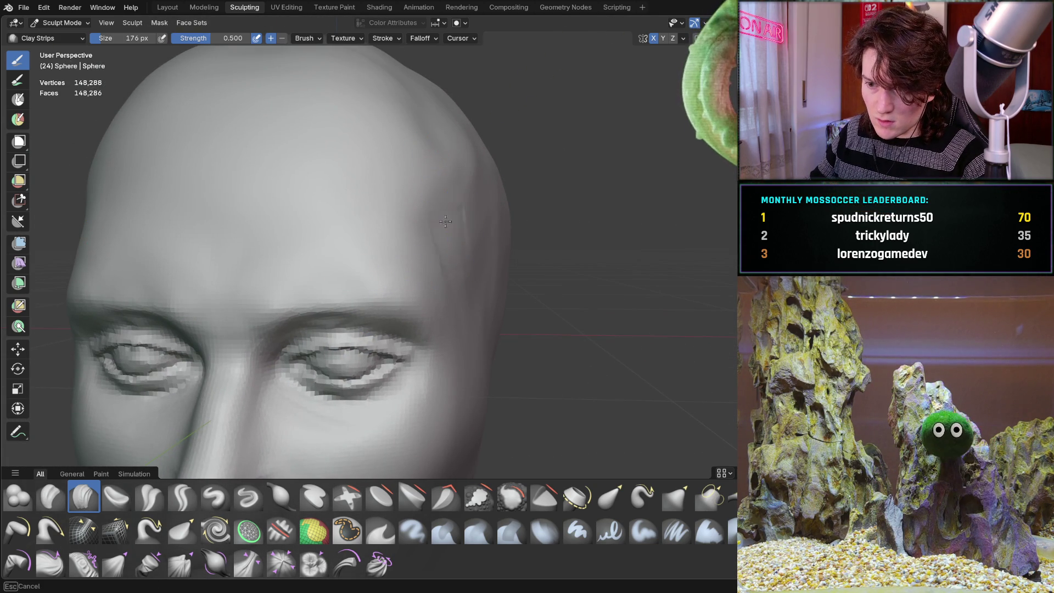
{"action": "middle_click_drag", "start_coordinate": [460, 227], "coordinate": [459, 203]}
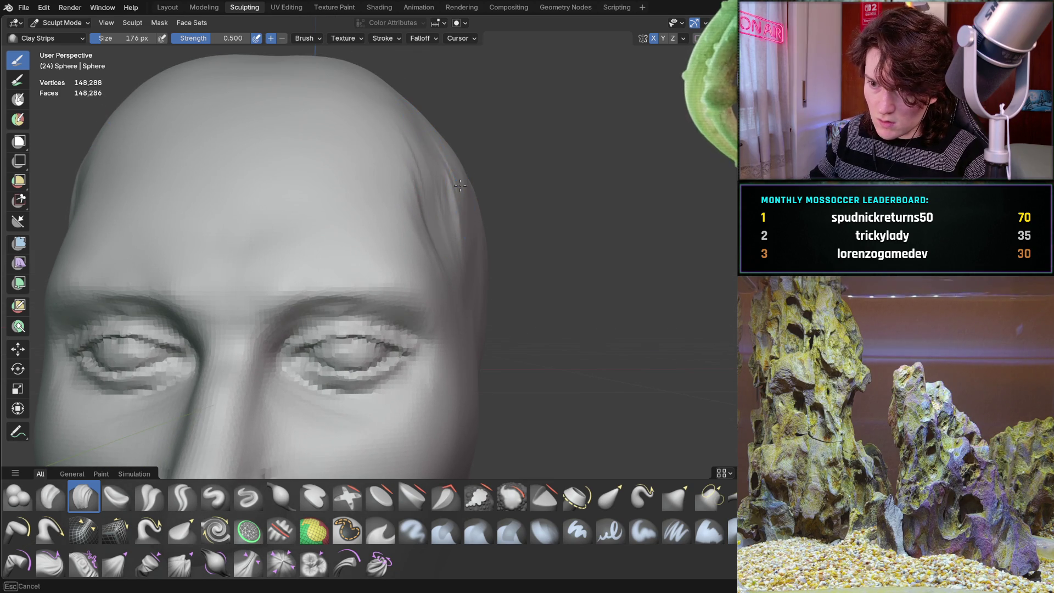
{"action": "middle_click_drag", "start_coordinate": [467, 169], "coordinate": [399, 165]}
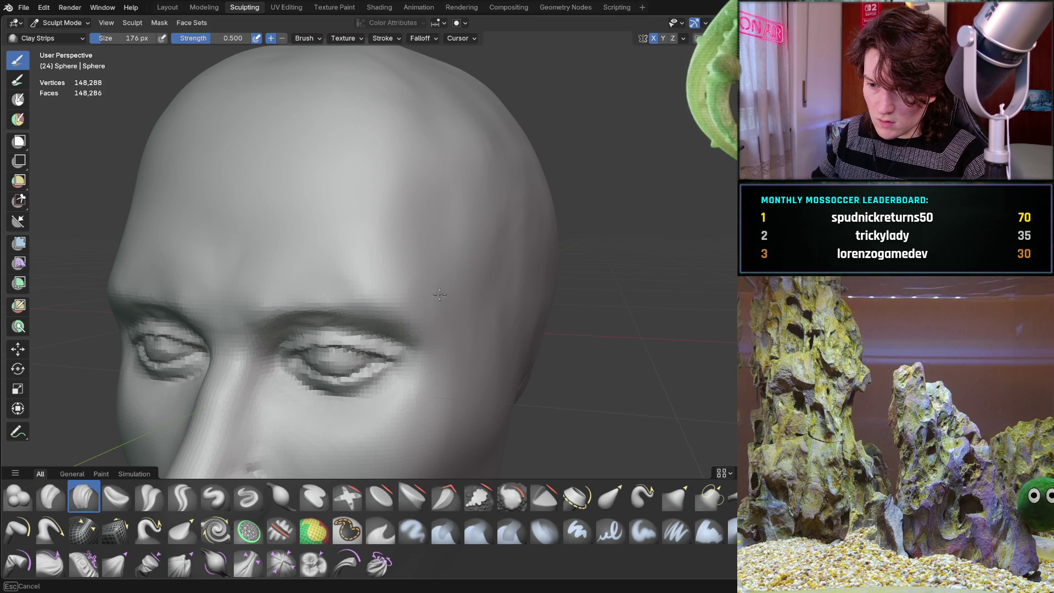
{"action": "mouse_move", "coordinate": [446, 291]}
{"action": "middle_mouse_down"}
{"action": "mouse_move", "coordinate": [544, 231]}
{"action": "mouse_move", "coordinate": [555, 196]}
{"action": "mouse_move", "coordinate": [473, 252]}
{"action": "mouse_move", "coordinate": [444, 308]}
{"action": "mouse_move", "coordinate": [464, 288]}
{"action": "middle_mouse_up"}
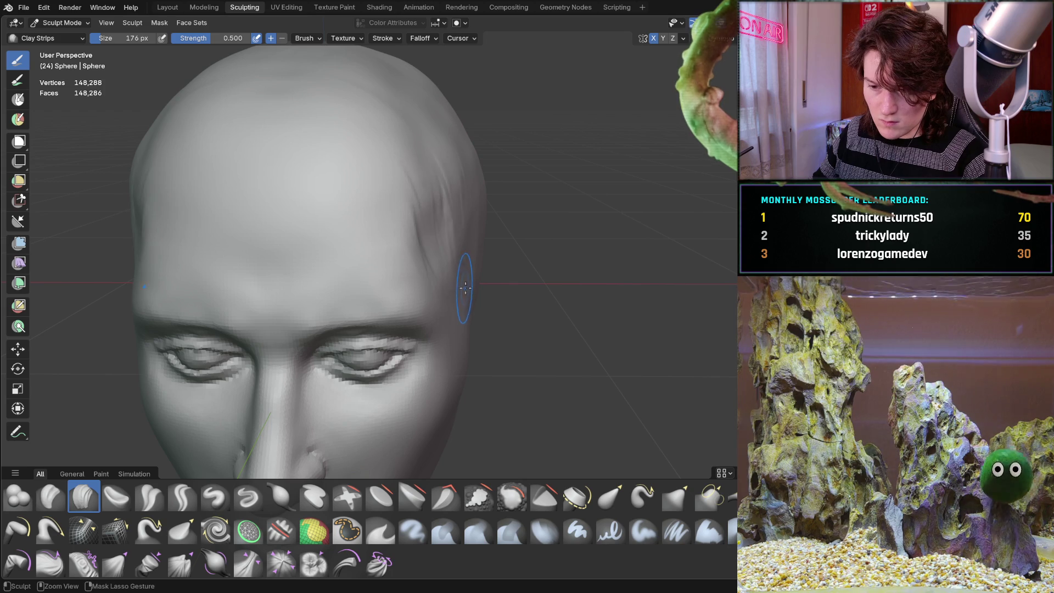
{"action": "middle_click_drag", "start_coordinate": [428, 281], "coordinate": [413, 217]}
{"action": "scroll", "coordinate": [420, 253], "scroll_direction": "up", "scroll_amount": 4}
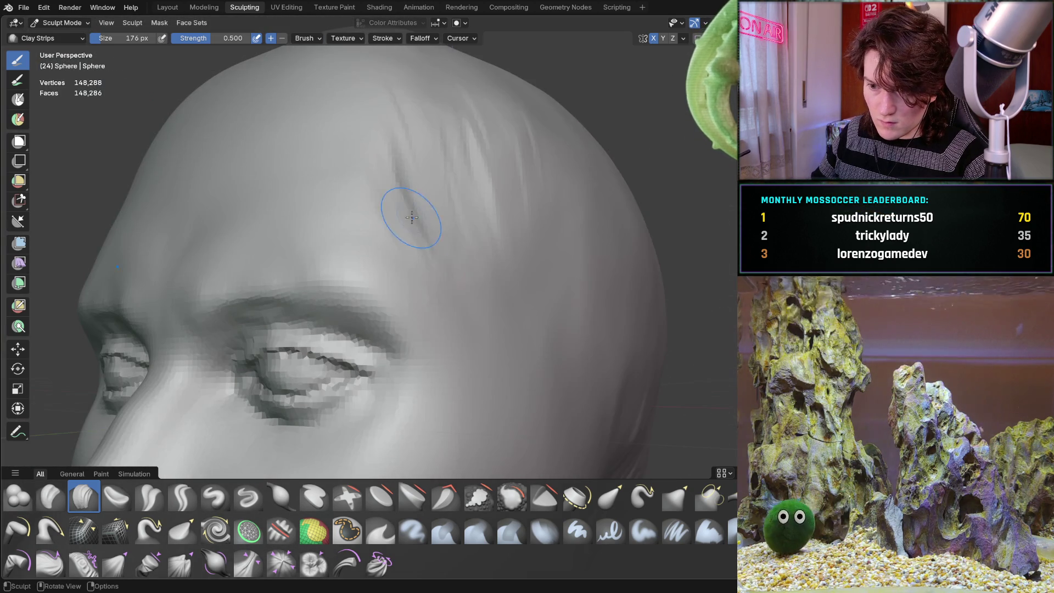
{"action": "middle_click_drag", "start_coordinate": [447, 317], "coordinate": [457, 346], "text": "shift"}
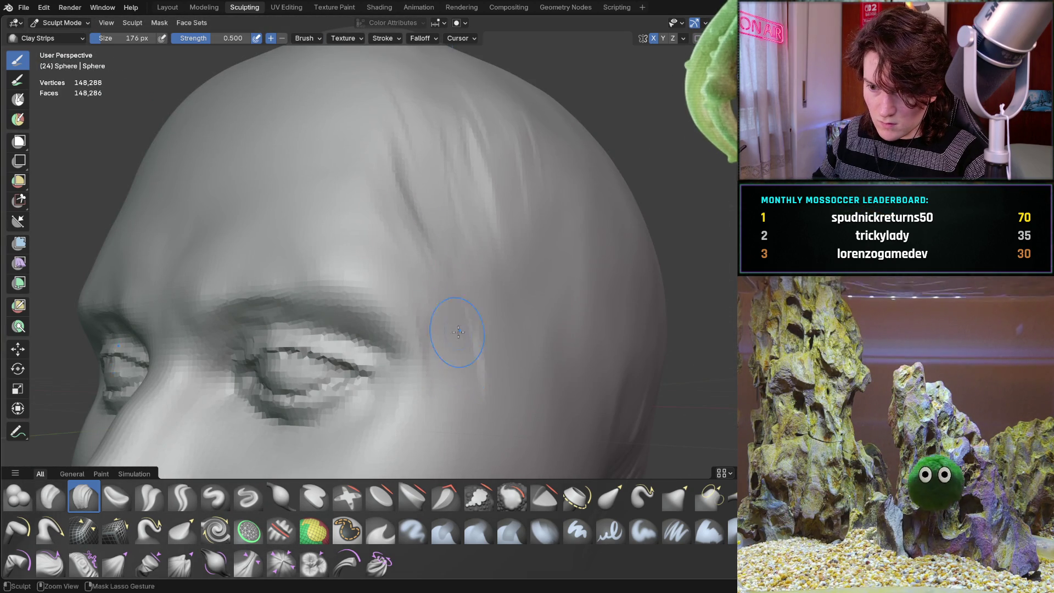
- Carve a crease below the eye, then check it from the front and side profile
{"action": "mouse_move", "coordinate": [432, 283]}
{"action": "middle_mouse_down"}
{"action": "mouse_move", "coordinate": [412, 324]}
{"action": "mouse_move", "coordinate": [347, 289]}
{"action": "middle_mouse_up"}
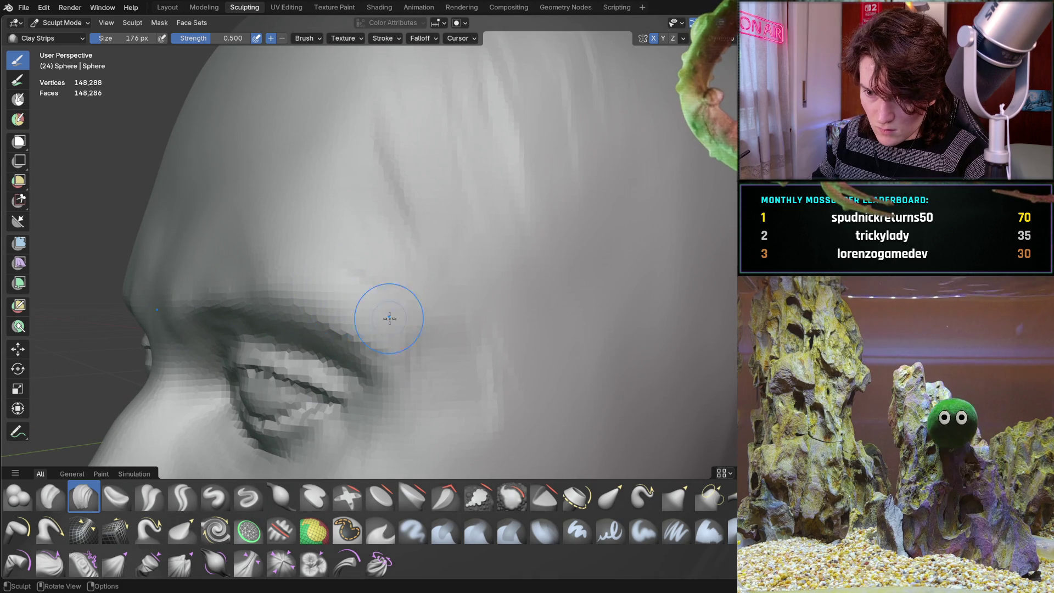
{"action": "left_click_drag", "start_coordinate": [379, 318], "coordinate": [467, 366]}
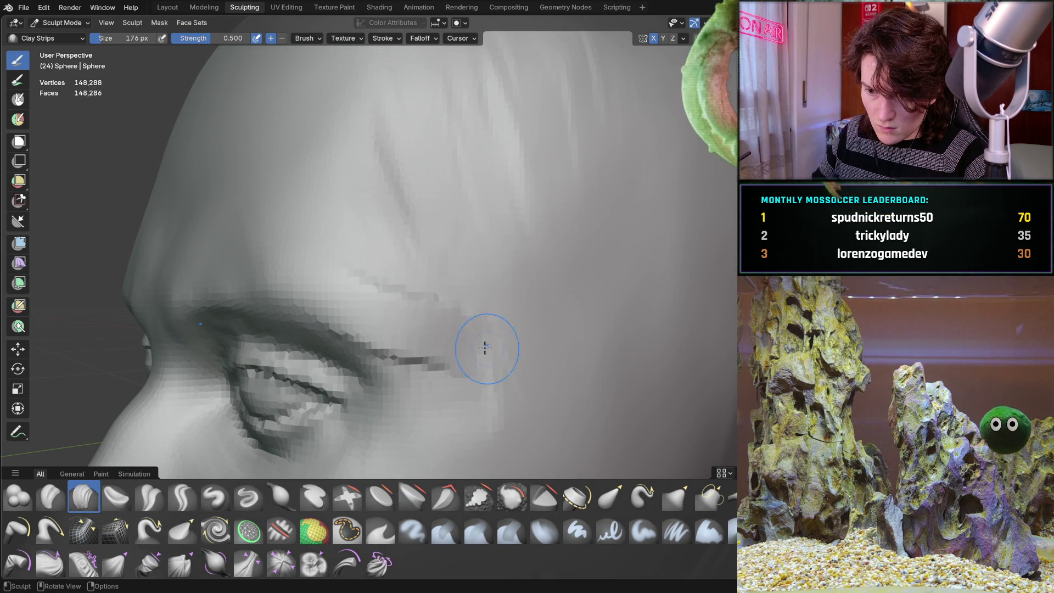
{"action": "middle_click_drag", "start_coordinate": [462, 318], "coordinate": [365, 309]}
{"action": "middle_click_drag", "start_coordinate": [431, 353], "coordinate": [439, 299]}
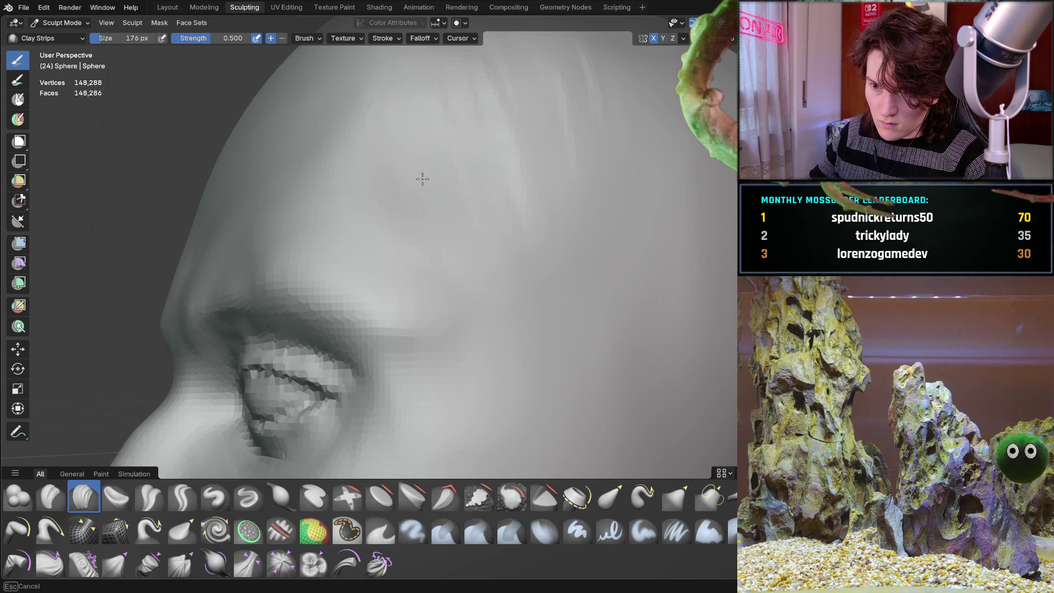
{"action": "mouse_move", "coordinate": [540, 123]}
{"action": "middle_mouse_down"}
{"action": "mouse_move", "coordinate": [442, 252]}
{"action": "mouse_move", "coordinate": [478, 264]}
{"action": "mouse_move", "coordinate": [522, 259]}
{"action": "mouse_move", "coordinate": [471, 282]}
{"action": "mouse_move", "coordinate": [496, 320]}
{"action": "middle_mouse_up"}
{"action": "scroll", "coordinate": [483, 280], "scroll_direction": "up", "scroll_amount": 5}
{"action": "scroll", "coordinate": [496, 320], "scroll_direction": "up", "scroll_amount": 3}
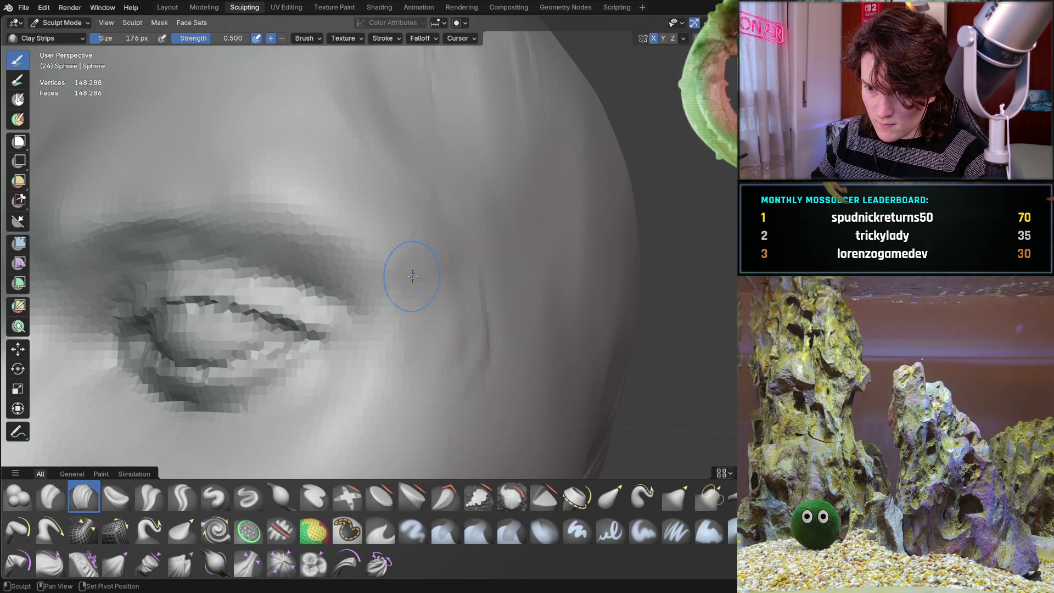
- Add a clay stroke at the temple beside the eye's outer corner
{"action": "left_click_drag", "start_coordinate": [440, 313], "coordinate": [484, 292]}
{"action": "scroll", "coordinate": [461, 296], "scroll_direction": "down", "scroll_amount": 2}
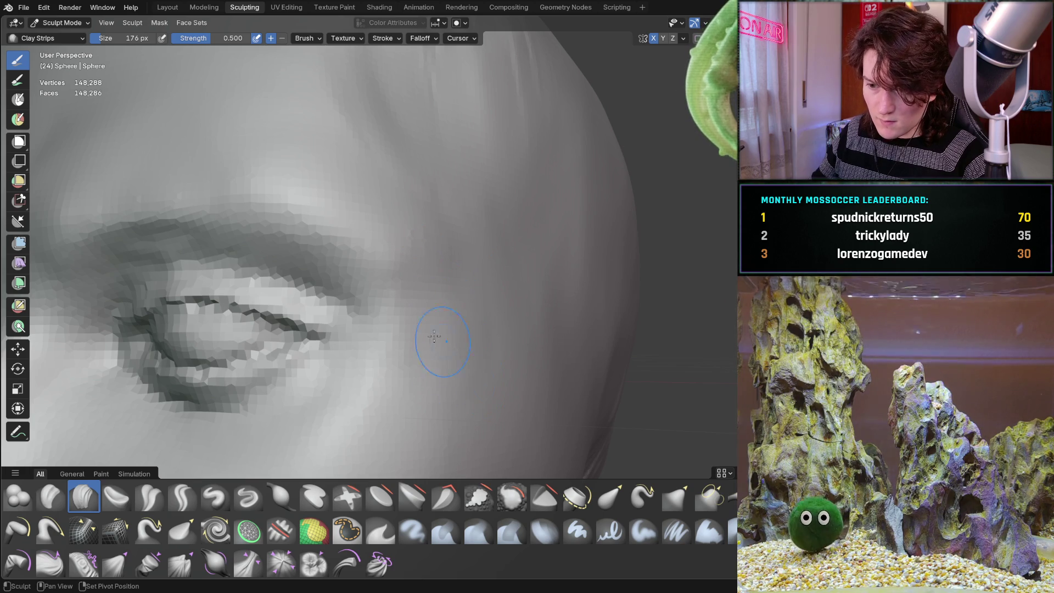
{"action": "scroll", "coordinate": [388, 377], "scroll_direction": "down", "scroll_amount": 4}
{"action": "mouse_move", "coordinate": [389, 377]}
{"action": "middle_mouse_down"}
{"action": "mouse_move", "coordinate": [449, 342]}
{"action": "mouse_move", "coordinate": [437, 350]}
{"action": "mouse_move", "coordinate": [436, 264]}
{"action": "middle_mouse_up"}
{"action": "scroll", "coordinate": [436, 340], "scroll_direction": "up", "scroll_amount": 5}
{"action": "scroll", "coordinate": [435, 240], "scroll_direction": "up", "scroll_amount": 3}
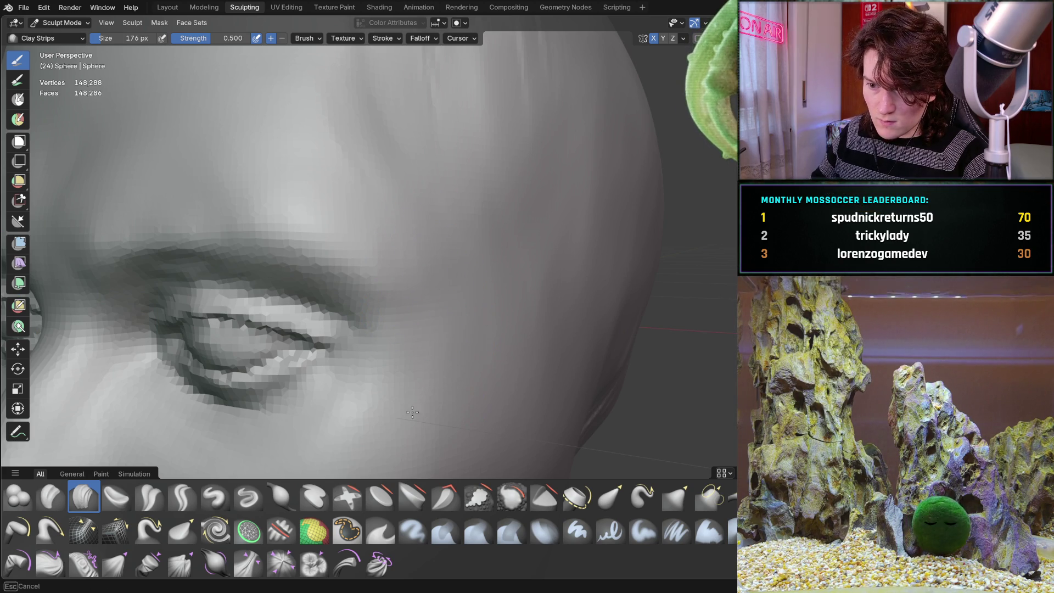
{"action": "scroll", "coordinate": [438, 291], "scroll_direction": "down", "scroll_amount": 8}
- Orbit, pan and zoom to review the eye area and whole head from several angles
{"action": "mouse_move", "coordinate": [364, 353]}
{"action": "middle_mouse_down"}
{"action": "mouse_move", "coordinate": [471, 329]}
{"action": "mouse_move", "coordinate": [452, 255]}
{"action": "mouse_move", "coordinate": [428, 354]}
{"action": "mouse_move", "coordinate": [502, 308]}
{"action": "mouse_move", "coordinate": [519, 322]}
{"action": "mouse_move", "coordinate": [559, 326]}
{"action": "mouse_move", "coordinate": [523, 318]}
{"action": "mouse_move", "coordinate": [532, 306]}
{"action": "mouse_move", "coordinate": [529, 315]}
{"action": "middle_mouse_up"}
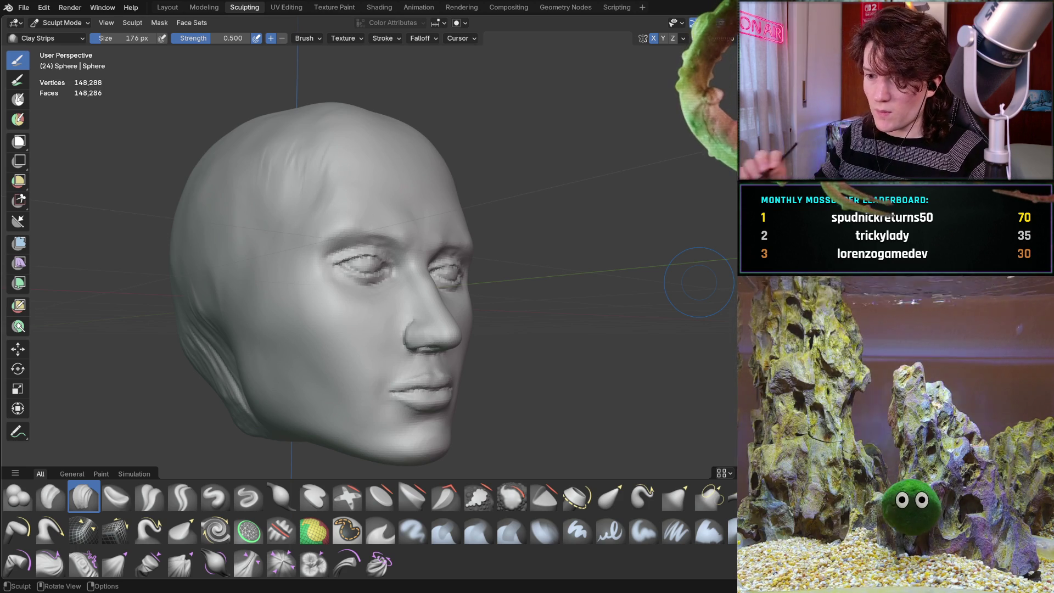
{"action": "mouse_move", "coordinate": [436, 300]}
{"action": "middle_mouse_down"}
{"action": "mouse_move", "coordinate": [429, 312]}
{"action": "mouse_move", "coordinate": [439, 294]}
{"action": "mouse_move", "coordinate": [438, 303]}
{"action": "middle_mouse_up"}
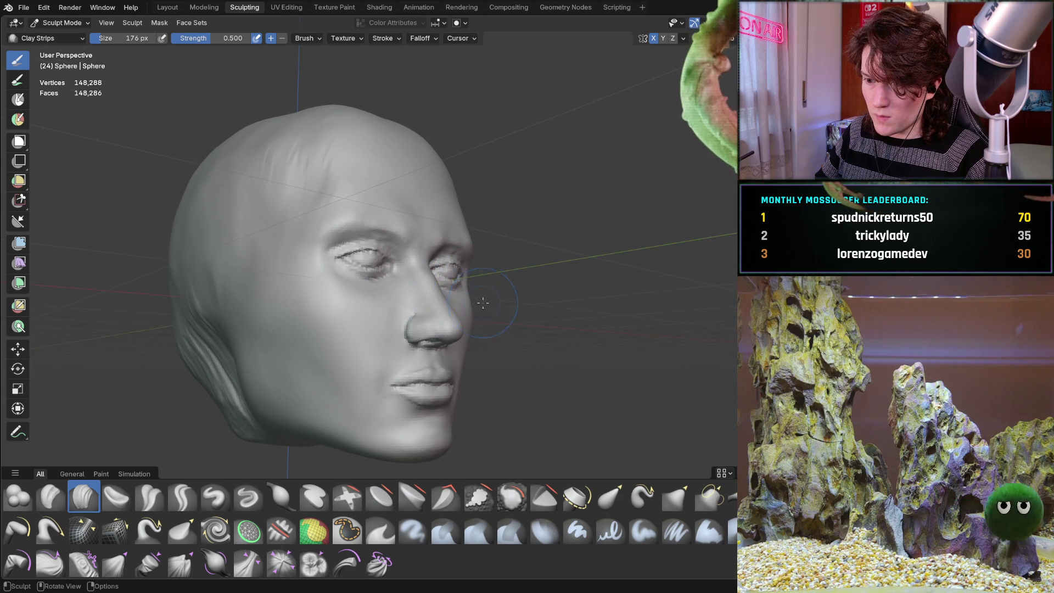
{"action": "mouse_move", "coordinate": [494, 303]}
{"action": "middle_mouse_down", "text": "ctrl"}
{"action": "mouse_move", "coordinate": [496, 280]}
{"action": "mouse_move", "coordinate": [481, 297]}
{"action": "middle_mouse_up", "text": "ctrl"}
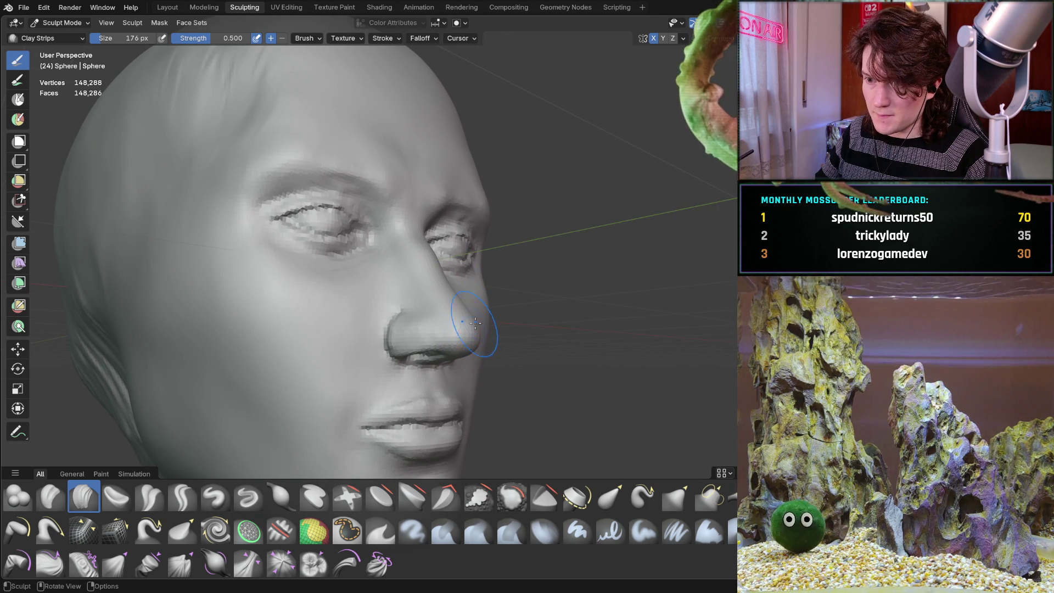
{"action": "mouse_move", "coordinate": [478, 294]}
{"action": "middle_mouse_down", "text": "shift"}
{"action": "mouse_move", "coordinate": [497, 238]}
{"action": "mouse_move", "coordinate": [484, 264]}
{"action": "middle_mouse_up", "text": "shift"}
{"action": "scroll", "coordinate": [415, 296], "scroll_direction": "up", "scroll_amount": 4}
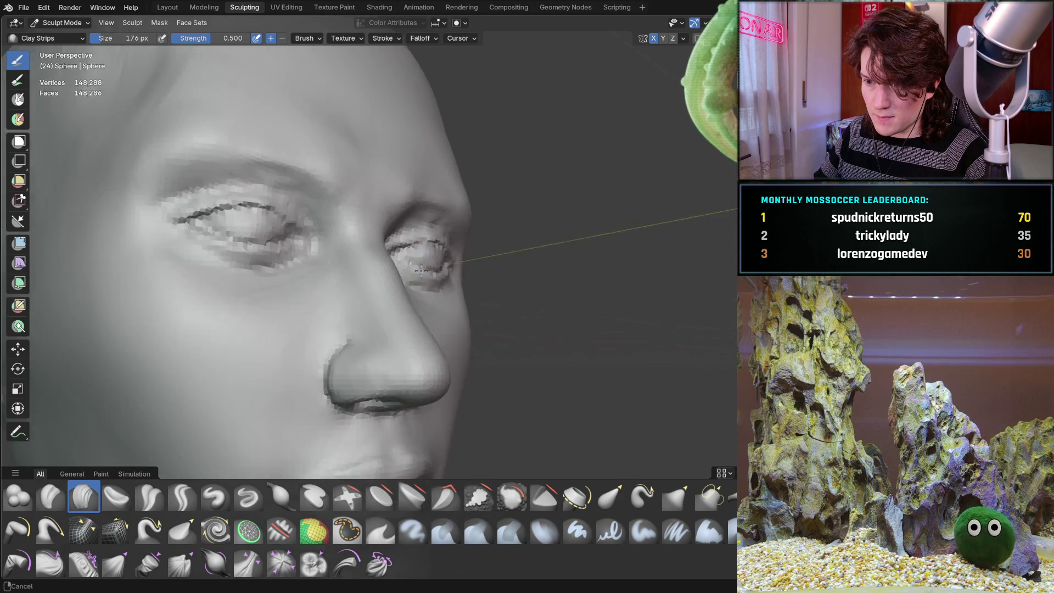
{"action": "scroll", "coordinate": [414, 296], "scroll_direction": "up", "scroll_amount": 6}
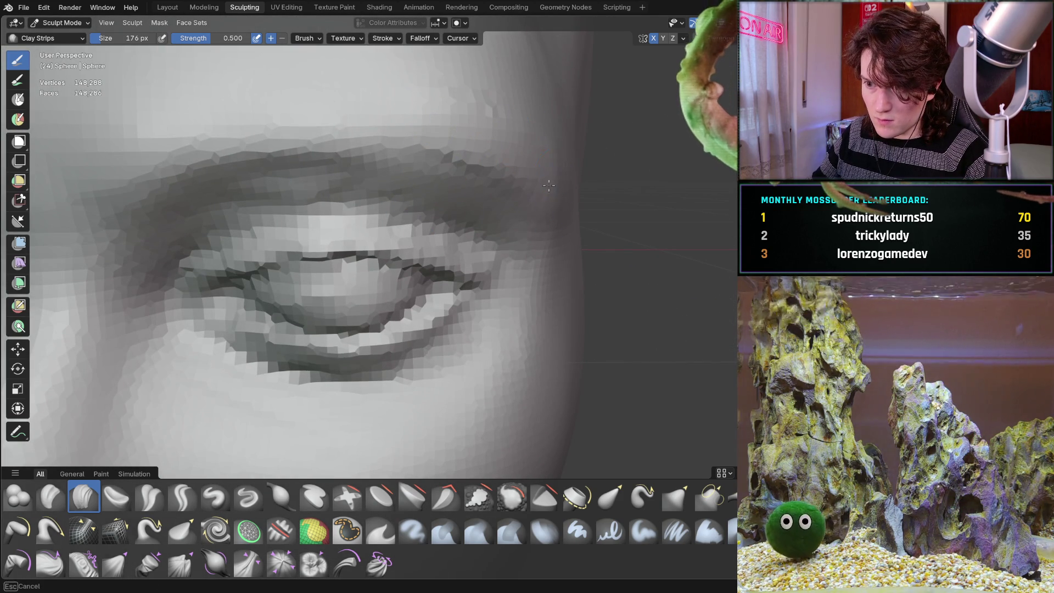
{"action": "mouse_move", "coordinate": [575, 248]}
{"action": "middle_mouse_down"}
{"action": "mouse_move", "coordinate": [524, 204]}
{"action": "mouse_move", "coordinate": [444, 181]}
{"action": "mouse_move", "coordinate": [365, 131]}
{"action": "mouse_move", "coordinate": [510, 175]}
{"action": "middle_mouse_up"}
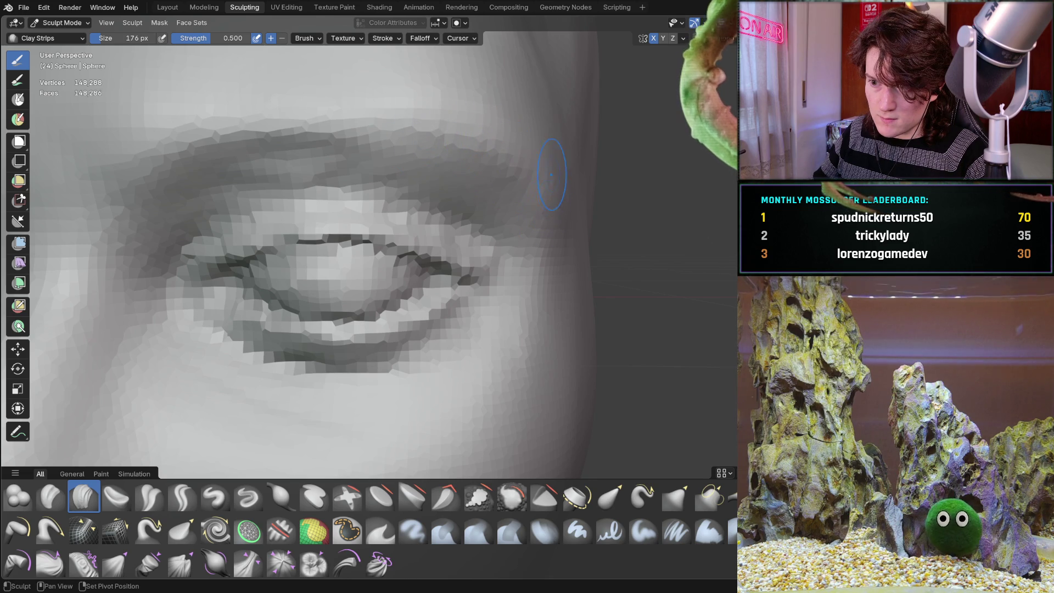
{"action": "scroll", "coordinate": [564, 149], "scroll_direction": "down", "scroll_amount": 6}
{"action": "mouse_move", "coordinate": [564, 149]}
{"action": "middle_mouse_down"}
{"action": "mouse_move", "coordinate": [494, 282]}
{"action": "mouse_move", "coordinate": [533, 278]}
{"action": "mouse_move", "coordinate": [536, 266]}
{"action": "mouse_move", "coordinate": [512, 243]}
{"action": "mouse_move", "coordinate": [530, 253]}
{"action": "mouse_move", "coordinate": [476, 306]}
{"action": "mouse_move", "coordinate": [483, 296]}
{"action": "middle_mouse_up"}
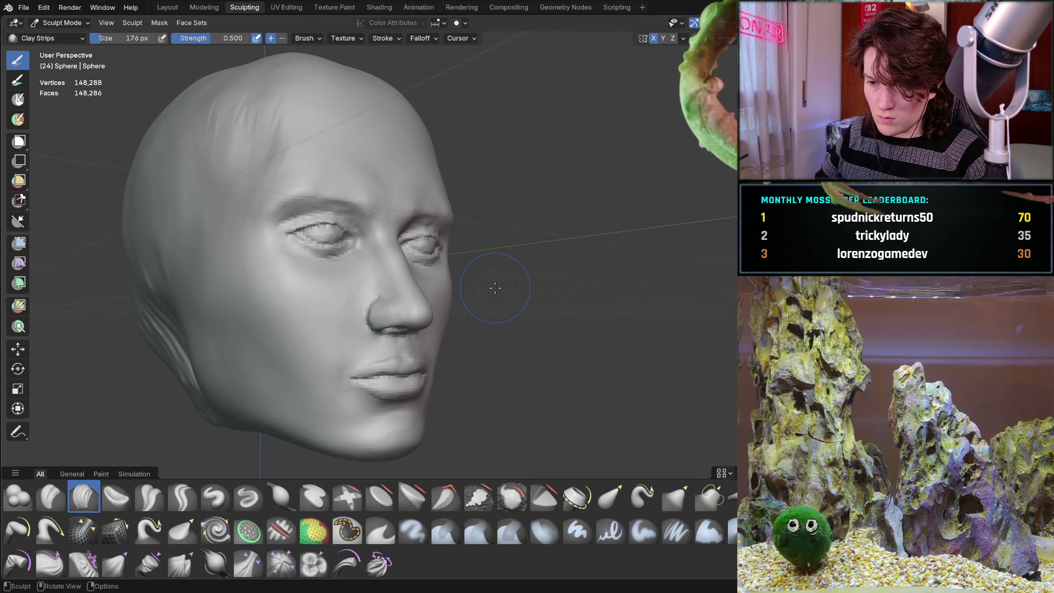
- Orbit between frontal and angled side views to compare the eye and face
{"action": "mouse_move", "coordinate": [495, 273]}
{"action": "middle_mouse_down"}
{"action": "mouse_move", "coordinate": [423, 282]}
{"action": "mouse_move", "coordinate": [433, 226]}
{"action": "middle_mouse_up"}
{"action": "scroll", "coordinate": [423, 282], "scroll_direction": "up", "scroll_amount": 6}
{"action": "scroll", "coordinate": [434, 226], "scroll_direction": "up", "scroll_amount": 2}
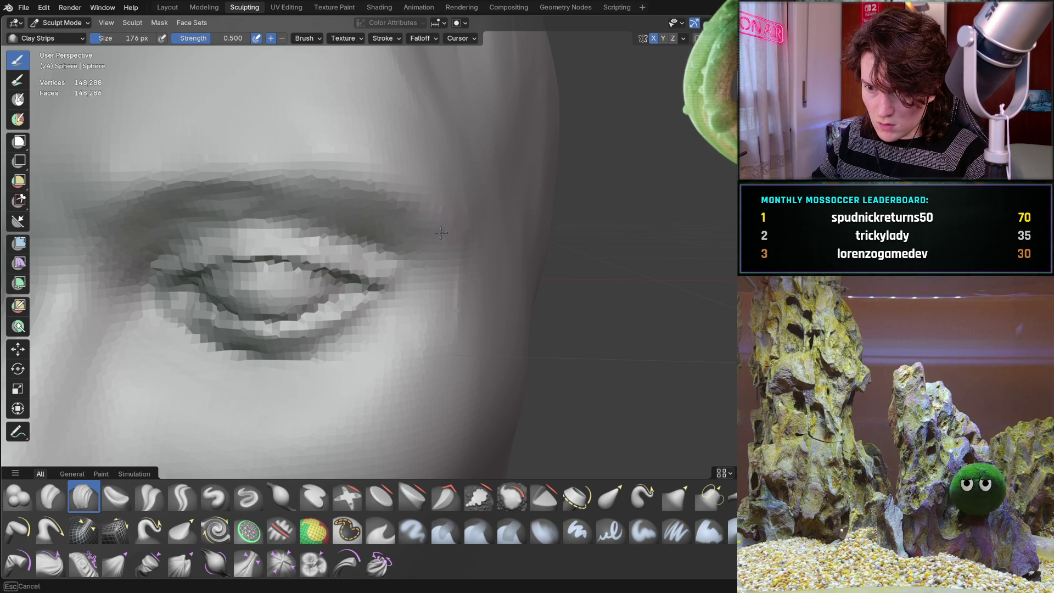
{"action": "middle_click_drag", "start_coordinate": [436, 201], "coordinate": [384, 318]}
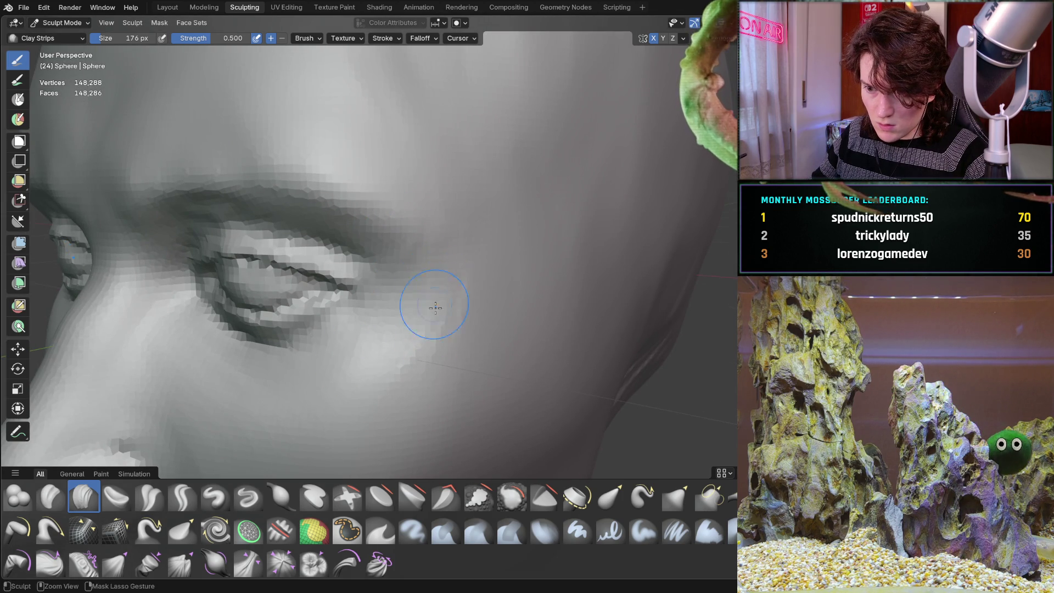
{"action": "mouse_move", "coordinate": [441, 248]}
{"action": "middle_mouse_down"}
{"action": "mouse_move", "coordinate": [513, 231]}
{"action": "mouse_move", "coordinate": [412, 266]}
{"action": "middle_mouse_up"}
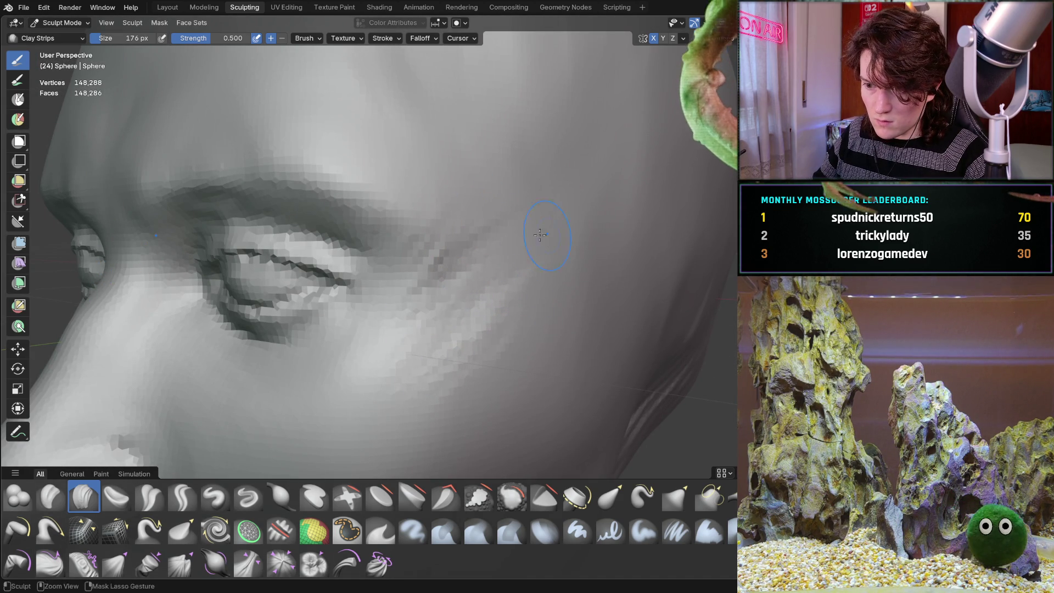
{"action": "mouse_move", "coordinate": [511, 222]}
{"action": "middle_mouse_down"}
{"action": "mouse_move", "coordinate": [399, 353]}
{"action": "mouse_move", "coordinate": [403, 343]}
{"action": "mouse_move", "coordinate": [388, 332]}
{"action": "mouse_move", "coordinate": [472, 297]}
{"action": "mouse_move", "coordinate": [453, 295]}
{"action": "mouse_move", "coordinate": [450, 310]}
{"action": "middle_mouse_up"}
{"action": "scroll", "coordinate": [469, 299], "scroll_direction": "up", "scroll_amount": 4}
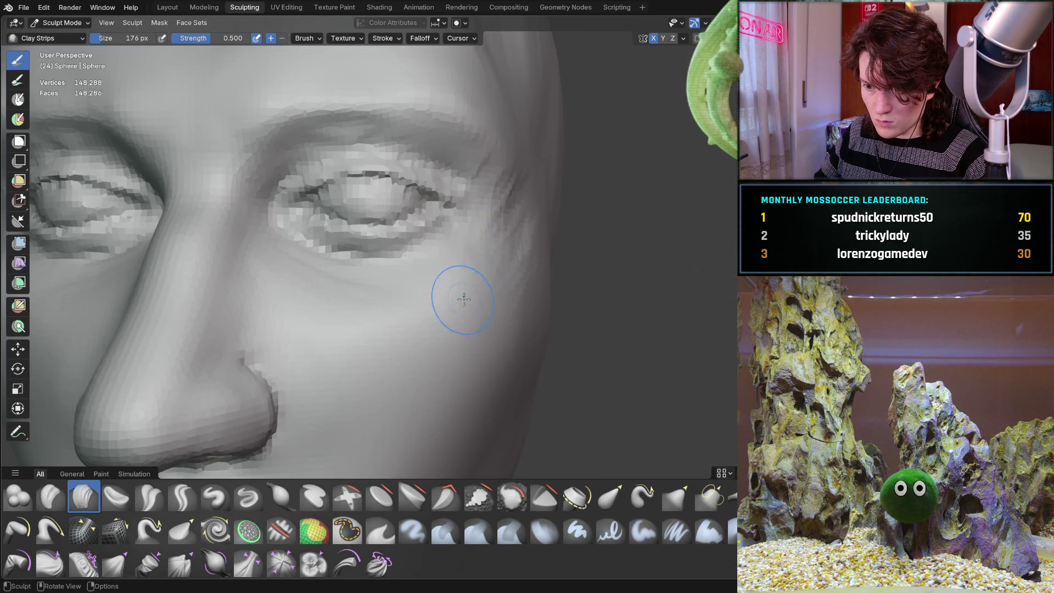
{"action": "scroll", "coordinate": [455, 341], "scroll_direction": "up", "scroll_amount": 3}
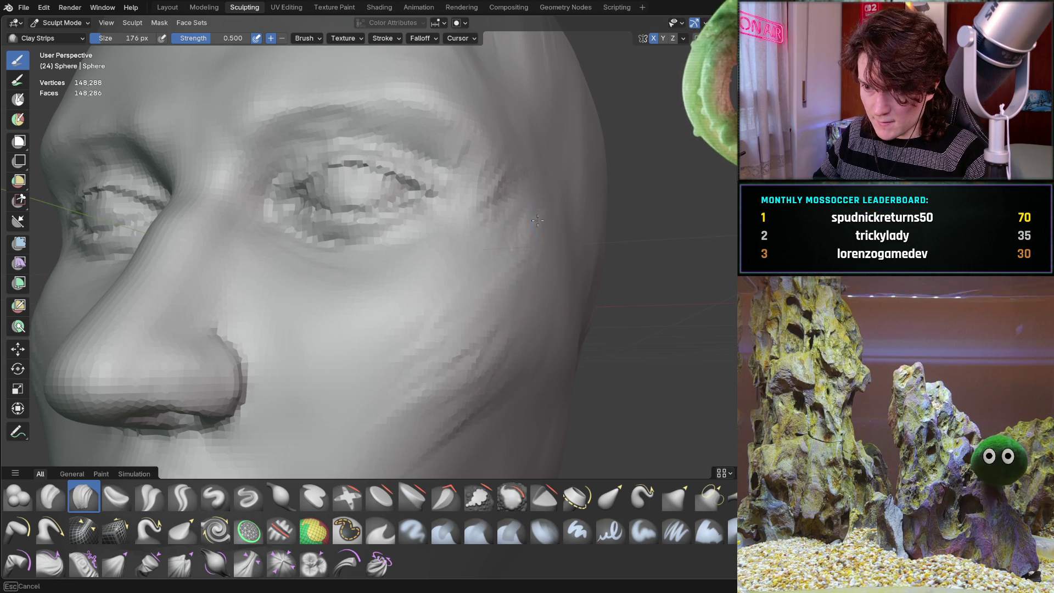
- Turn to a side profile and lay a clay strip across the cheek below the eye
{"action": "middle_click_drag", "start_coordinate": [509, 272], "coordinate": [369, 297]}
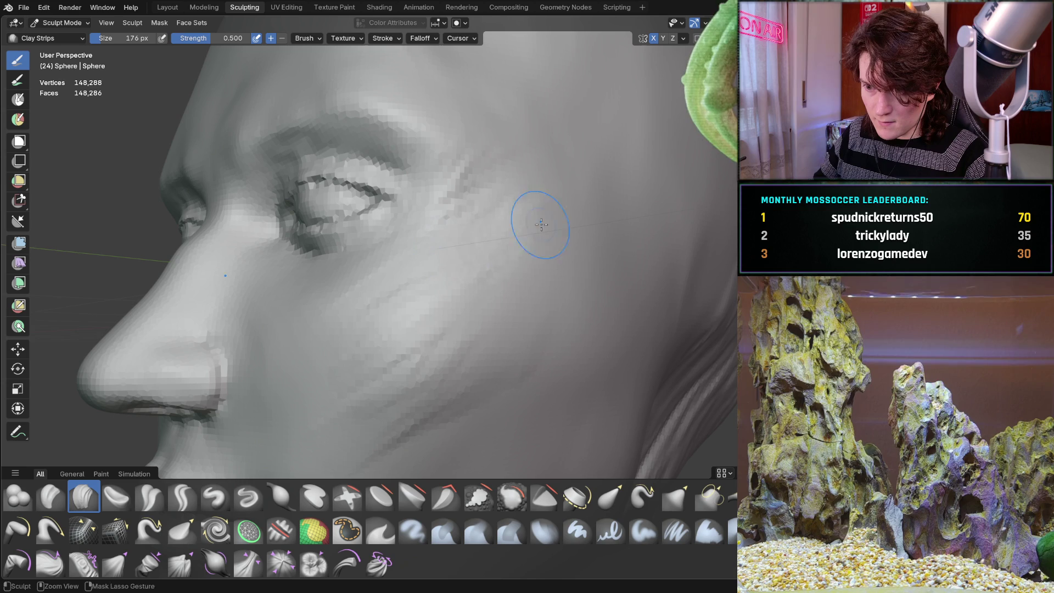
{"action": "mouse_move", "coordinate": [449, 316]}
{"action": "left_mouse_down"}
{"action": "mouse_move", "coordinate": [341, 388]}
{"action": "mouse_move", "coordinate": [377, 400]}
{"action": "mouse_move", "coordinate": [487, 330]}
{"action": "mouse_move", "coordinate": [509, 296]}
{"action": "mouse_move", "coordinate": [334, 346]}
{"action": "mouse_move", "coordinate": [381, 383]}
{"action": "left_mouse_up"}
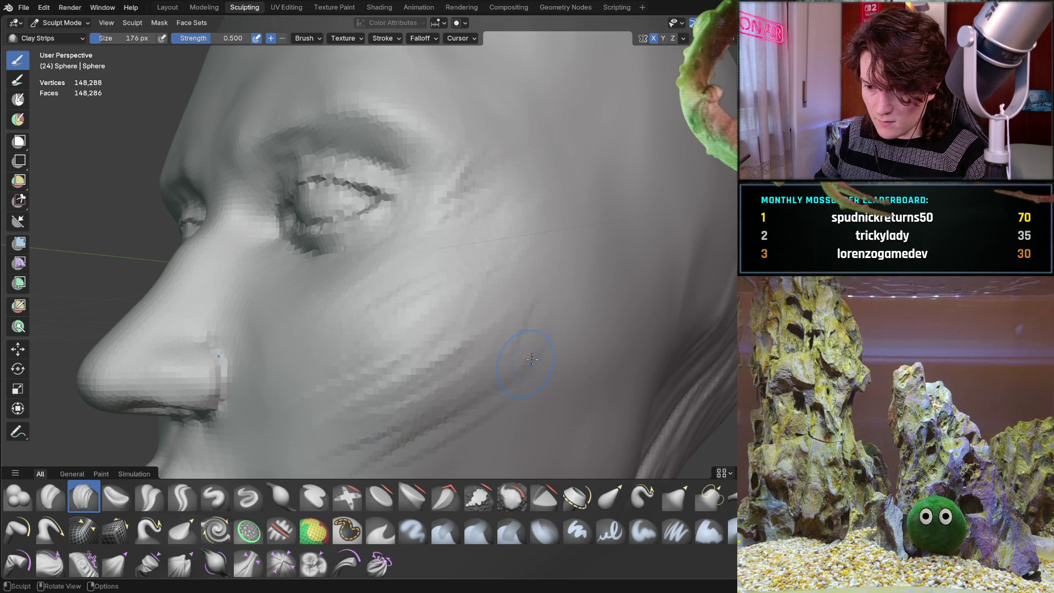
{"action": "mouse_move", "coordinate": [464, 269]}
{"action": "middle_mouse_down"}
{"action": "mouse_move", "coordinate": [443, 313]}
{"action": "mouse_move", "coordinate": [530, 318]}
{"action": "mouse_move", "coordinate": [515, 311]}
{"action": "mouse_move", "coordinate": [432, 353]}
{"action": "mouse_move", "coordinate": [527, 357]}
{"action": "mouse_move", "coordinate": [493, 358]}
{"action": "mouse_move", "coordinate": [496, 347]}
{"action": "mouse_move", "coordinate": [539, 344]}
{"action": "mouse_move", "coordinate": [497, 351]}
{"action": "middle_mouse_up"}
{"action": "scroll", "coordinate": [489, 329], "scroll_direction": "up", "scroll_amount": 5}
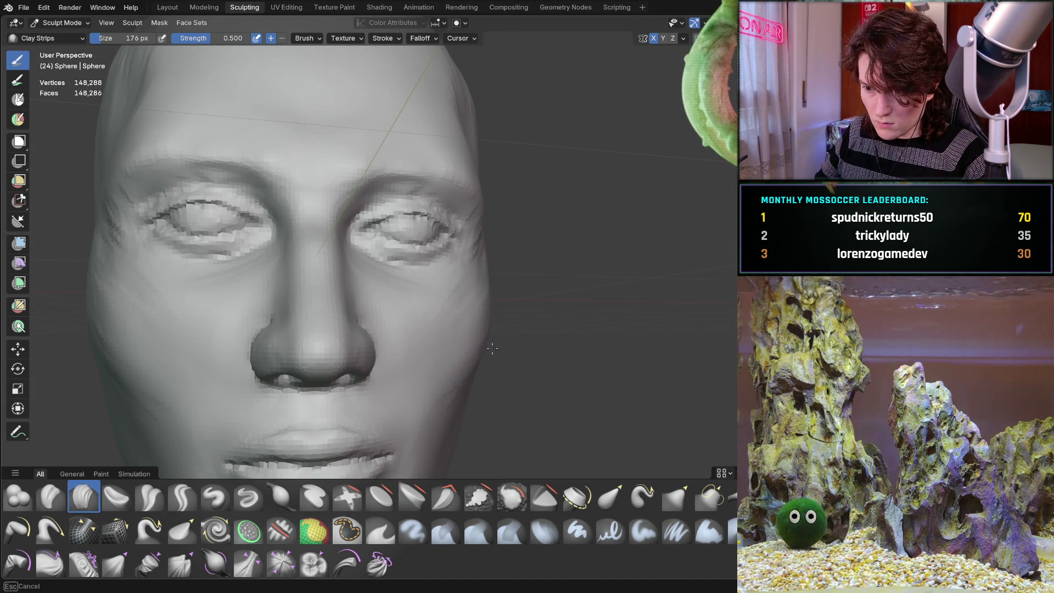
{"action": "middle_click_drag", "start_coordinate": [480, 297], "coordinate": [463, 300]}
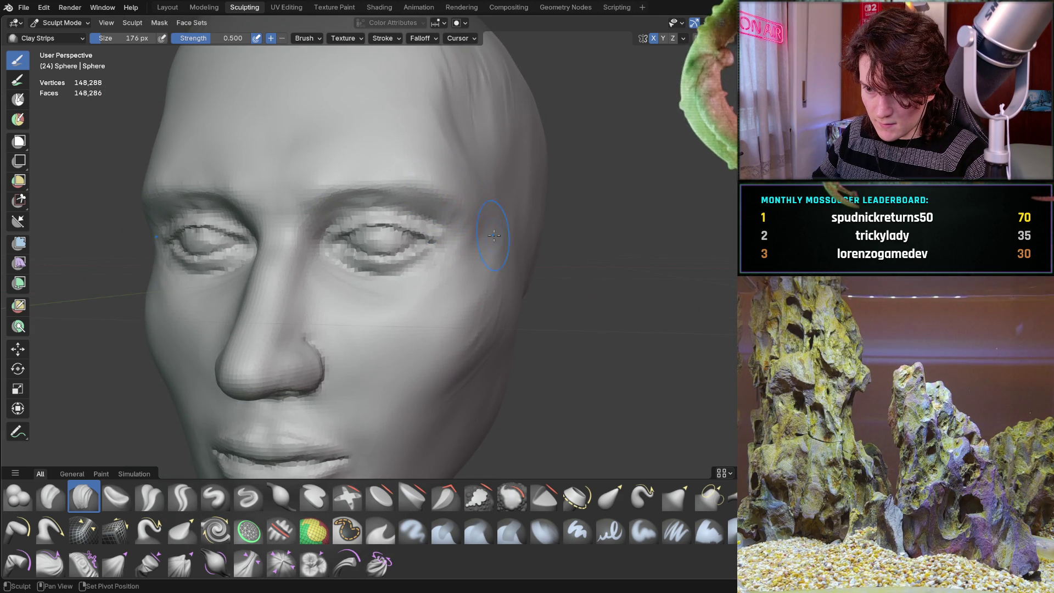
{"action": "middle_click_drag", "start_coordinate": [487, 363], "coordinate": [431, 367]}
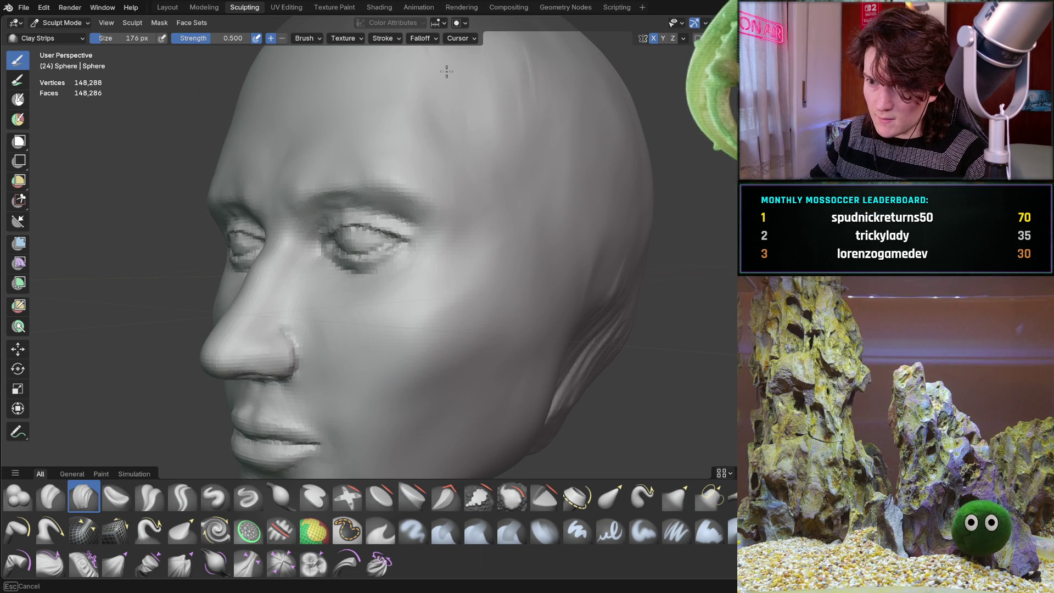
{"action": "mouse_move", "coordinate": [542, 198]}
{"action": "middle_mouse_down"}
{"action": "mouse_move", "coordinate": [572, 205]}
{"action": "mouse_move", "coordinate": [537, 243]}
{"action": "mouse_move", "coordinate": [494, 255]}
{"action": "mouse_move", "coordinate": [545, 254]}
{"action": "mouse_move", "coordinate": [538, 258]}
{"action": "mouse_move", "coordinate": [558, 275]}
{"action": "mouse_move", "coordinate": [494, 316]}
{"action": "mouse_move", "coordinate": [485, 334]}
{"action": "mouse_move", "coordinate": [449, 348]}
{"action": "mouse_move", "coordinate": [450, 326]}
{"action": "middle_mouse_up"}
{"action": "scroll", "coordinate": [572, 205], "scroll_direction": "down", "scroll_amount": 5}
- Switch to the Grab brush with G and pull the nose tip outward
{"action": "scroll", "coordinate": [529, 289], "scroll_direction": "up", "scroll_amount": 4}
{"action": "key", "text": "g"}
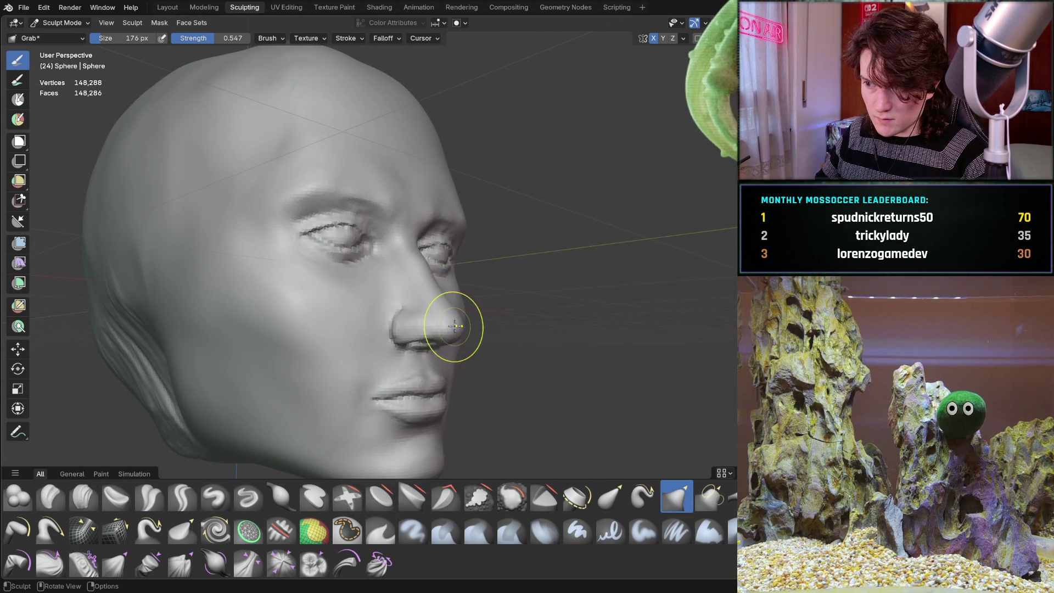
{"action": "left_click_drag", "start_coordinate": [451, 327], "coordinate": [453, 328]}
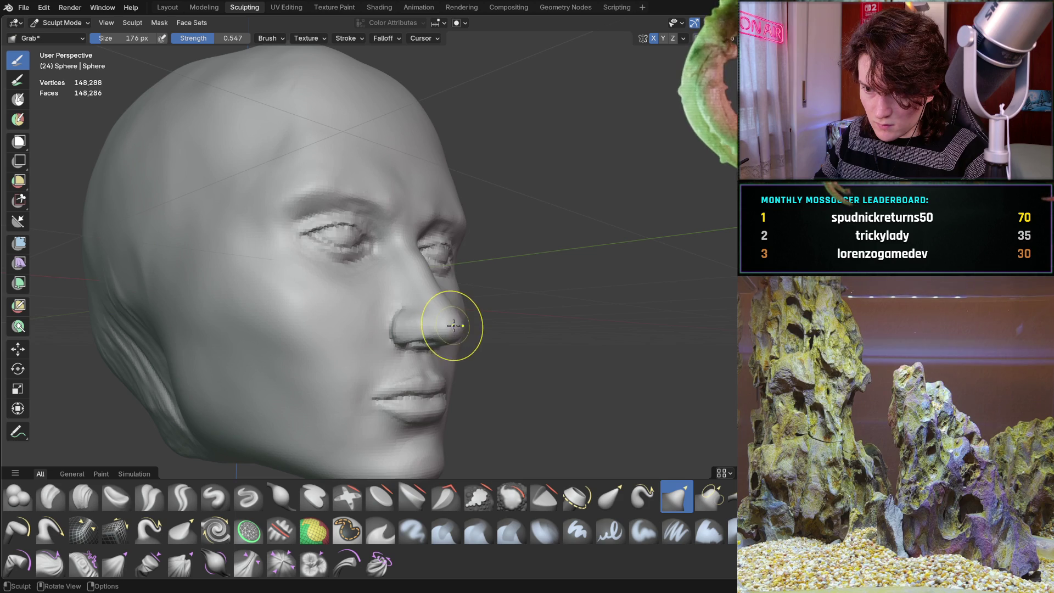
- Orbit between the front and right-side profile to check the projecting nose tip
{"action": "middle_click_drag", "start_coordinate": [506, 298], "coordinate": [424, 318]}
{"action": "mouse_move", "coordinate": [380, 345]}
{"action": "middle_mouse_down"}
{"action": "mouse_move", "coordinate": [476, 332]}
{"action": "mouse_move", "coordinate": [439, 335]}
{"action": "middle_mouse_up"}
{"action": "scroll", "coordinate": [473, 319], "scroll_direction": "up", "scroll_amount": 5}
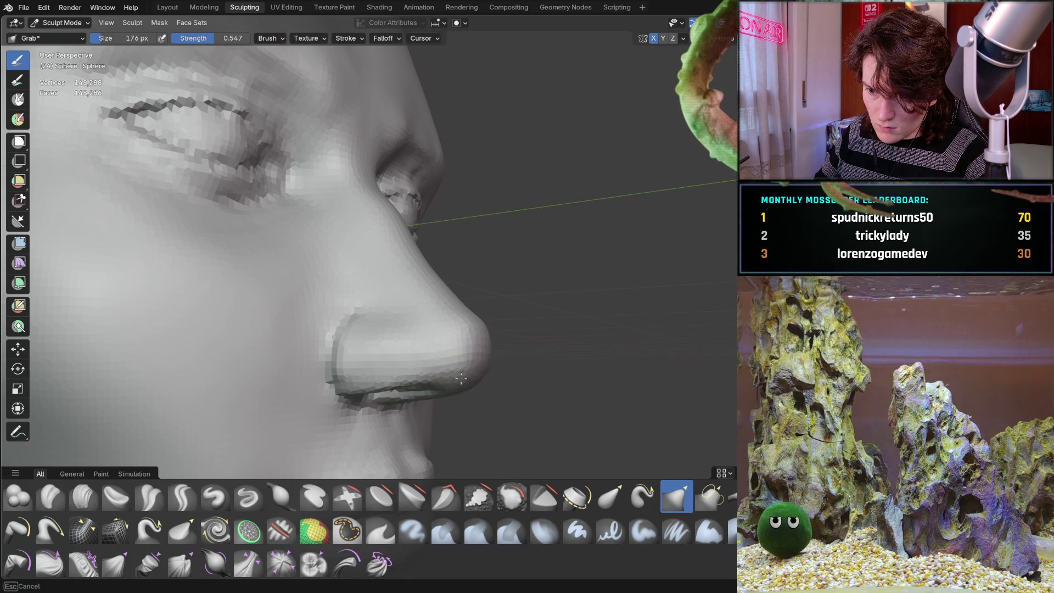
{"action": "mouse_move", "coordinate": [483, 348]}
{"action": "middle_mouse_down"}
{"action": "mouse_move", "coordinate": [422, 362]}
{"action": "mouse_move", "coordinate": [287, 329]}
{"action": "mouse_move", "coordinate": [359, 339]}
{"action": "middle_mouse_up"}
{"action": "scroll", "coordinate": [330, 282], "scroll_direction": "up", "scroll_amount": 3}
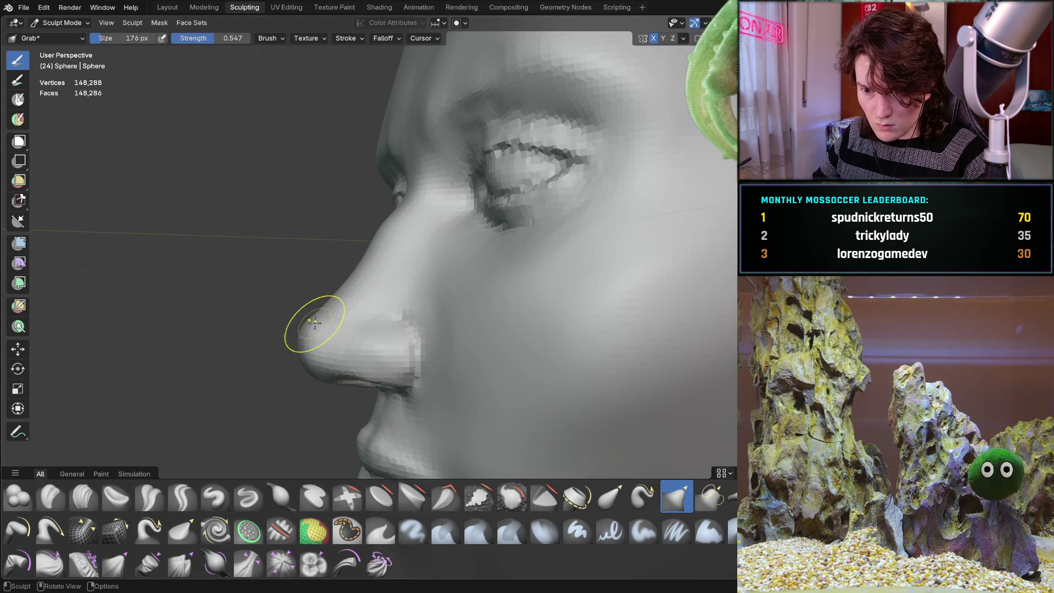
{"action": "mouse_move", "coordinate": [329, 278]}
{"action": "middle_mouse_down"}
{"action": "mouse_move", "coordinate": [546, 256]}
{"action": "mouse_move", "coordinate": [404, 337]}
{"action": "mouse_move", "coordinate": [523, 315]}
{"action": "mouse_move", "coordinate": [492, 306]}
{"action": "mouse_move", "coordinate": [466, 348]}
{"action": "mouse_move", "coordinate": [517, 313]}
{"action": "mouse_move", "coordinate": [341, 301]}
{"action": "mouse_move", "coordinate": [476, 280]}
{"action": "mouse_move", "coordinate": [470, 271]}
{"action": "mouse_move", "coordinate": [461, 295]}
{"action": "mouse_move", "coordinate": [593, 306]}
{"action": "mouse_move", "coordinate": [431, 320]}
{"action": "mouse_move", "coordinate": [532, 322]}
{"action": "mouse_move", "coordinate": [491, 325]}
{"action": "middle_mouse_up"}
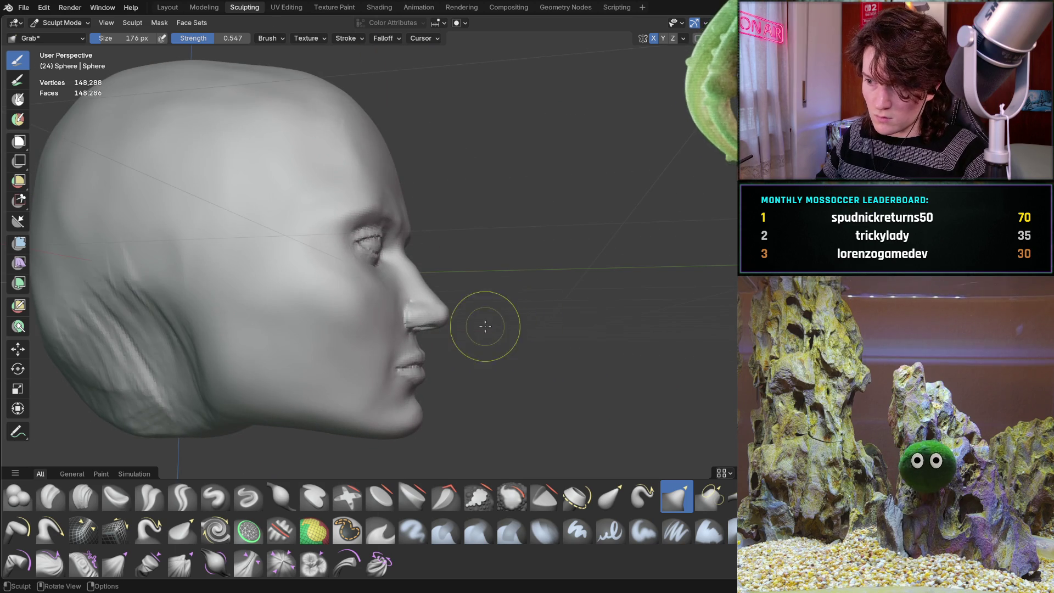
{"action": "scroll", "coordinate": [491, 326], "scroll_direction": "up", "scroll_amount": 6}
{"action": "mouse_move", "coordinate": [522, 242]}
{"action": "middle_mouse_down"}
{"action": "mouse_move", "coordinate": [470, 285]}
{"action": "mouse_move", "coordinate": [461, 323]}
{"action": "middle_mouse_up"}
{"action": "scroll", "coordinate": [479, 306], "scroll_direction": "up", "scroll_amount": 3}
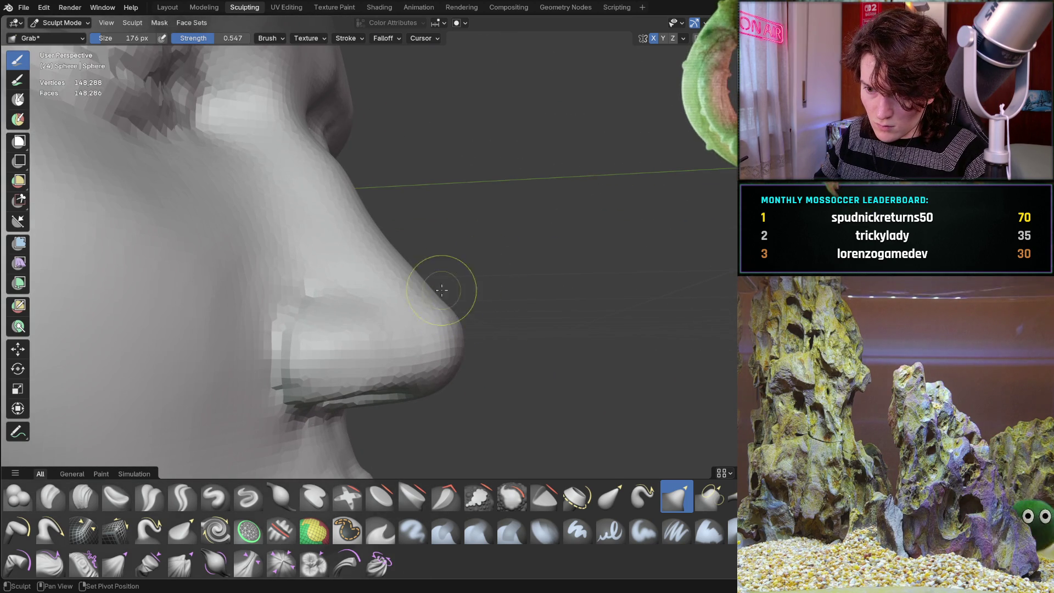
{"action": "middle_click_drag", "start_coordinate": [524, 265], "coordinate": [407, 324]}
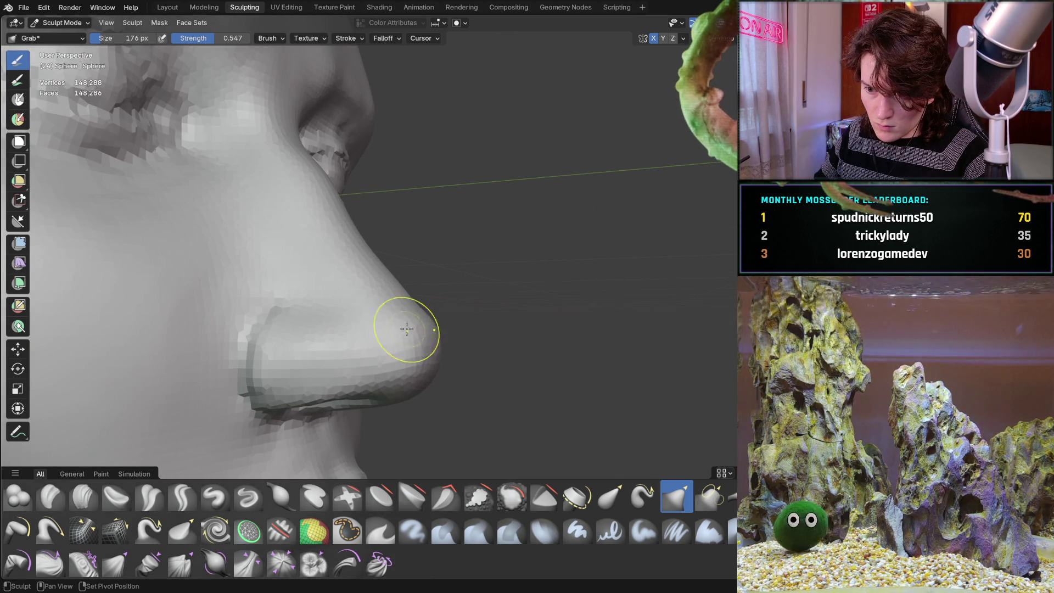
{"action": "mouse_move", "coordinate": [410, 378]}
{"action": "middle_mouse_down"}
{"action": "mouse_move", "coordinate": [351, 374]}
{"action": "mouse_move", "coordinate": [352, 342]}
{"action": "middle_mouse_up"}
{"action": "scroll", "coordinate": [348, 373], "scroll_direction": "down", "scroll_amount": 3}
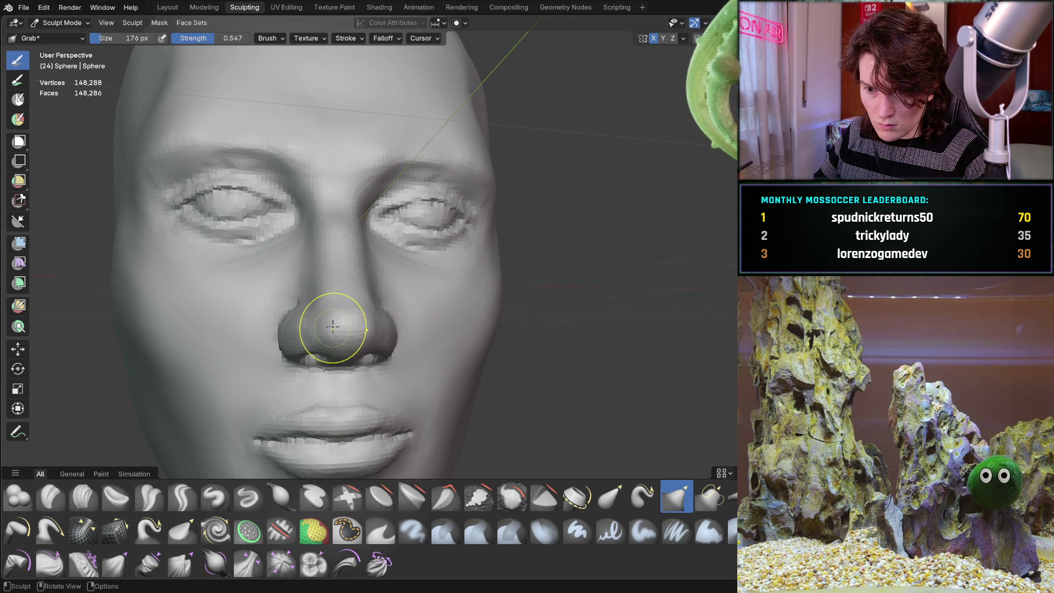
{"action": "mouse_move", "coordinate": [331, 310]}
{"action": "middle_mouse_down"}
{"action": "mouse_move", "coordinate": [451, 304]}
{"action": "mouse_move", "coordinate": [377, 294]}
{"action": "mouse_move", "coordinate": [481, 342]}
{"action": "mouse_move", "coordinate": [420, 348]}
{"action": "mouse_move", "coordinate": [483, 275]}
{"action": "mouse_move", "coordinate": [435, 282]}
{"action": "mouse_move", "coordinate": [501, 295]}
{"action": "mouse_move", "coordinate": [522, 266]}
{"action": "mouse_move", "coordinate": [419, 325]}
{"action": "mouse_move", "coordinate": [448, 327]}
{"action": "mouse_move", "coordinate": [466, 287]}
{"action": "mouse_move", "coordinate": [487, 291]}
{"action": "mouse_move", "coordinate": [492, 313]}
{"action": "mouse_move", "coordinate": [499, 306]}
{"action": "mouse_move", "coordinate": [454, 372]}
{"action": "mouse_move", "coordinate": [464, 292]}
{"action": "mouse_move", "coordinate": [348, 347]}
{"action": "middle_mouse_up"}
{"action": "scroll", "coordinate": [422, 360], "scroll_direction": "down", "scroll_amount": 3}
{"action": "scroll", "coordinate": [445, 266], "scroll_direction": "up", "scroll_amount": 2}
{"action": "scroll", "coordinate": [348, 347], "scroll_direction": "up", "scroll_amount": 2}
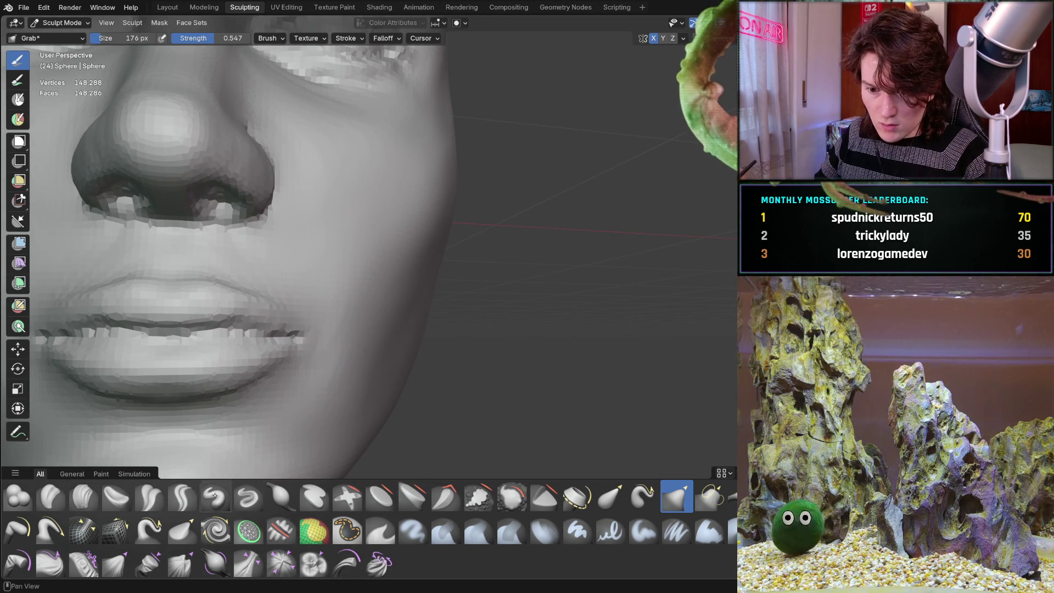
- Reselect Clay Strips from the asset shelf and orbit the lower face to a left profile
{"action": "left_click", "coordinate": [82, 500]}
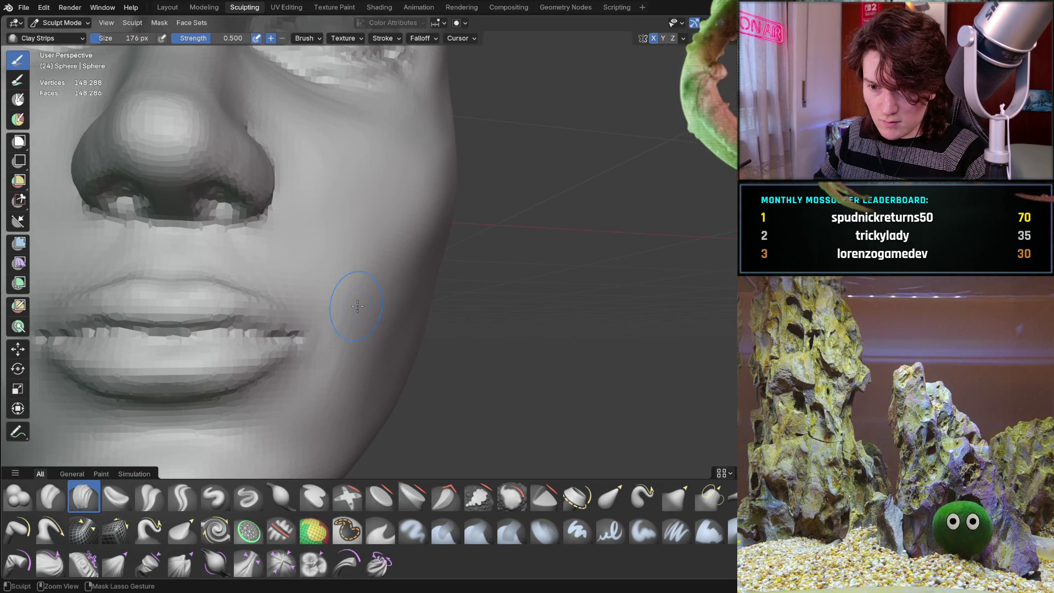
{"action": "middle_click_drag", "start_coordinate": [353, 344], "coordinate": [325, 334]}
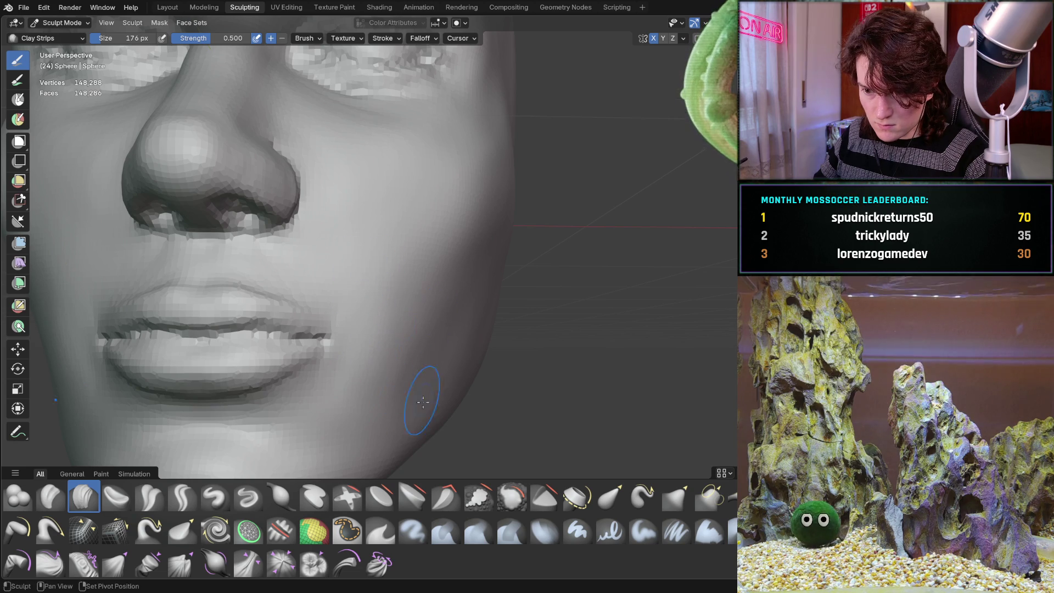
{"action": "mouse_move", "coordinate": [464, 267]}
{"action": "middle_mouse_down"}
{"action": "mouse_move", "coordinate": [478, 299]}
{"action": "mouse_move", "coordinate": [405, 348]}
{"action": "mouse_move", "coordinate": [416, 366]}
{"action": "mouse_move", "coordinate": [469, 313]}
{"action": "mouse_move", "coordinate": [414, 348]}
{"action": "mouse_move", "coordinate": [305, 341]}
{"action": "mouse_move", "coordinate": [371, 363]}
{"action": "mouse_move", "coordinate": [345, 344]}
{"action": "mouse_move", "coordinate": [245, 343]}
{"action": "mouse_move", "coordinate": [433, 361]}
{"action": "mouse_move", "coordinate": [649, 247]}
{"action": "middle_mouse_up"}
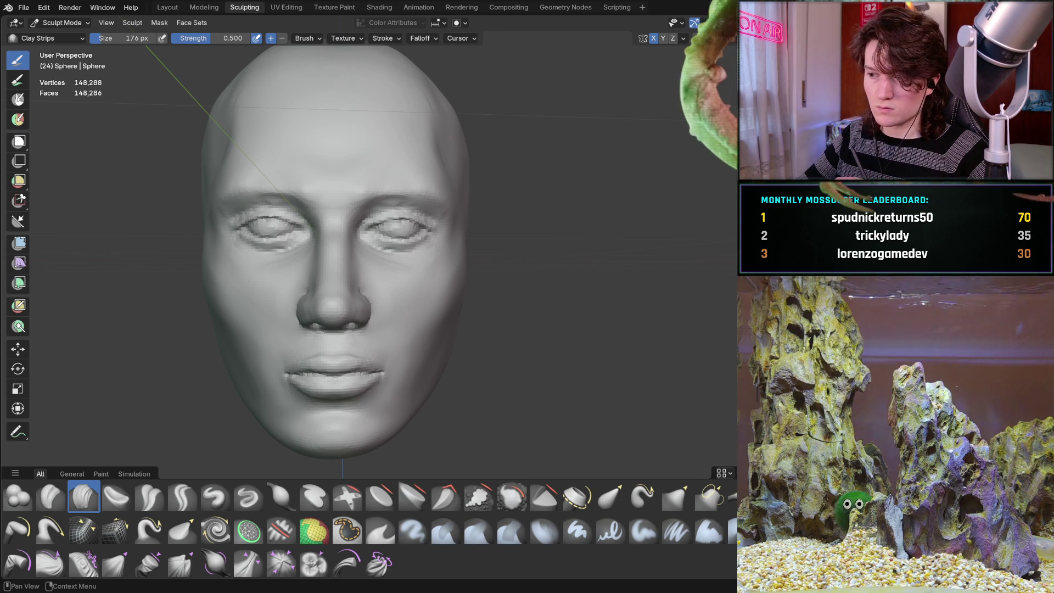
{"action": "mouse_move", "coordinate": [549, 423]}
{"action": "middle_mouse_down"}
{"action": "mouse_move", "coordinate": [396, 427]}
{"action": "mouse_move", "coordinate": [452, 402]}
{"action": "mouse_move", "coordinate": [505, 346]}
{"action": "middle_mouse_up"}
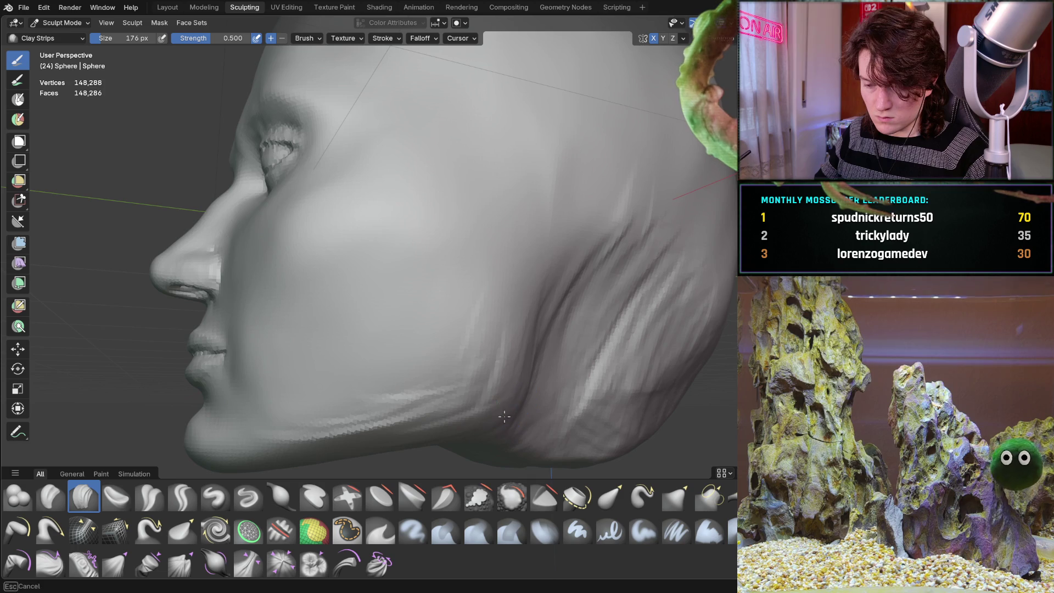
- Orbit between front and side views to line up a profile of the cheek
{"action": "mouse_move", "coordinate": [482, 261]}
{"action": "middle_mouse_down"}
{"action": "mouse_move", "coordinate": [444, 321]}
{"action": "mouse_move", "coordinate": [555, 337]}
{"action": "mouse_move", "coordinate": [514, 339]}
{"action": "mouse_move", "coordinate": [523, 302]}
{"action": "mouse_move", "coordinate": [458, 330]}
{"action": "middle_mouse_up"}
{"action": "scroll", "coordinate": [472, 286], "scroll_direction": "down", "scroll_amount": 5}
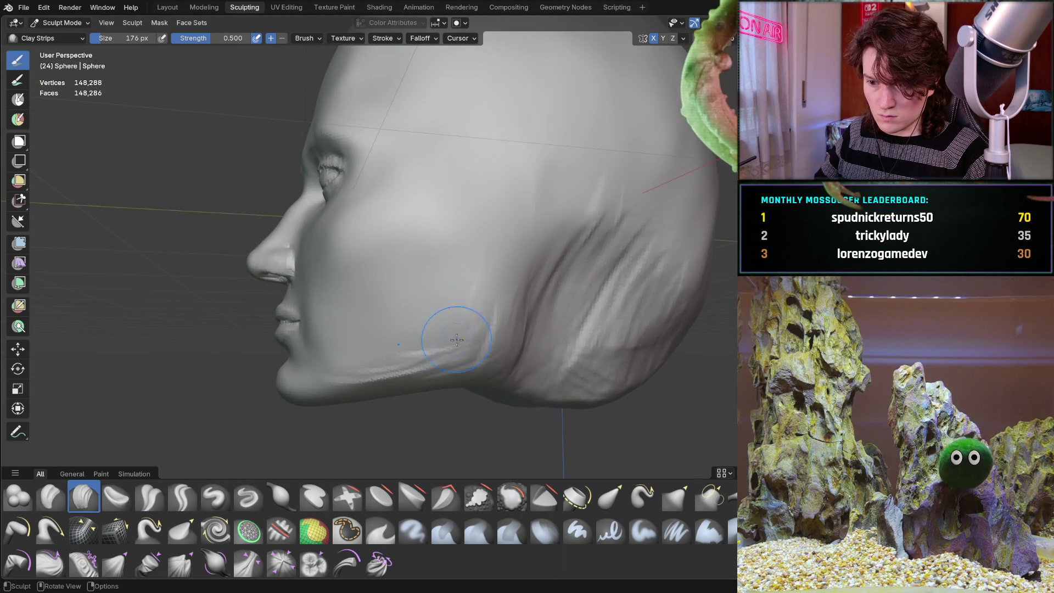
{"action": "scroll", "coordinate": [458, 330], "scroll_direction": "up", "scroll_amount": 3}
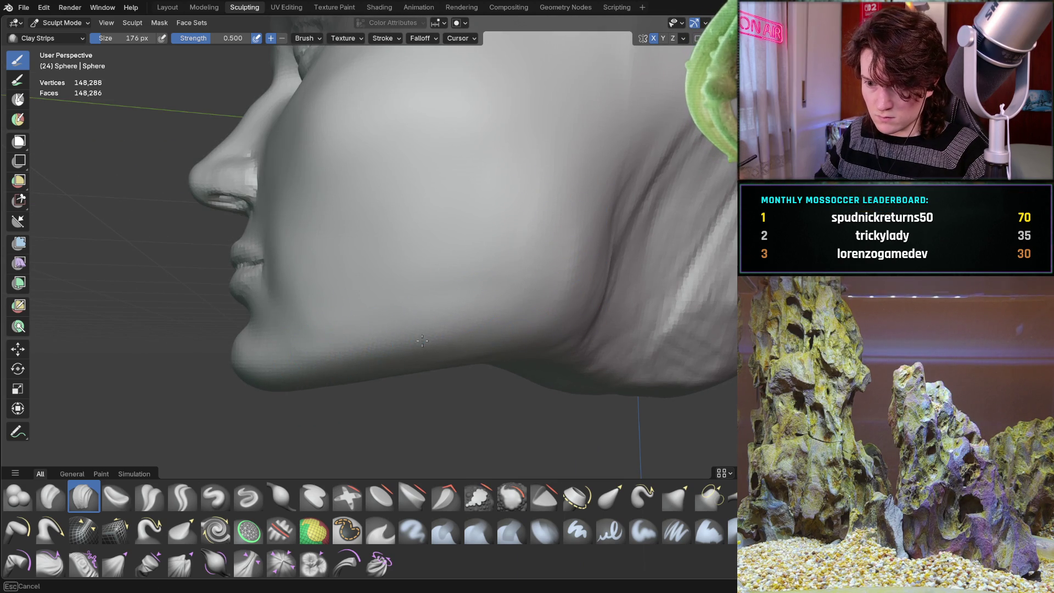
{"action": "middle_click_drag", "start_coordinate": [424, 350], "coordinate": [426, 347]}
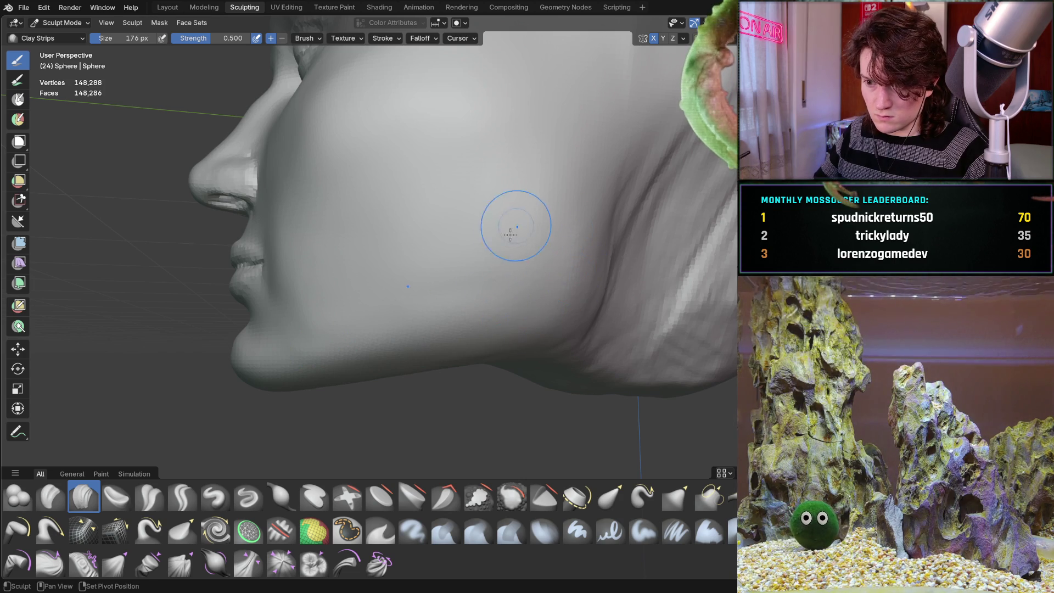
{"action": "scroll", "coordinate": [455, 197], "scroll_direction": "down", "scroll_amount": 6}
{"action": "mouse_move", "coordinate": [405, 287]}
{"action": "middle_mouse_down"}
{"action": "mouse_move", "coordinate": [523, 311]}
{"action": "mouse_move", "coordinate": [513, 299]}
{"action": "mouse_move", "coordinate": [527, 283]}
{"action": "mouse_move", "coordinate": [577, 266]}
{"action": "mouse_move", "coordinate": [583, 287]}
{"action": "mouse_move", "coordinate": [523, 309]}
{"action": "mouse_move", "coordinate": [530, 292]}
{"action": "middle_mouse_up"}
{"action": "middle_click_drag", "start_coordinate": [459, 293], "coordinate": [352, 274]}
{"action": "scroll", "coordinate": [337, 271], "scroll_direction": "up", "scroll_amount": 5}
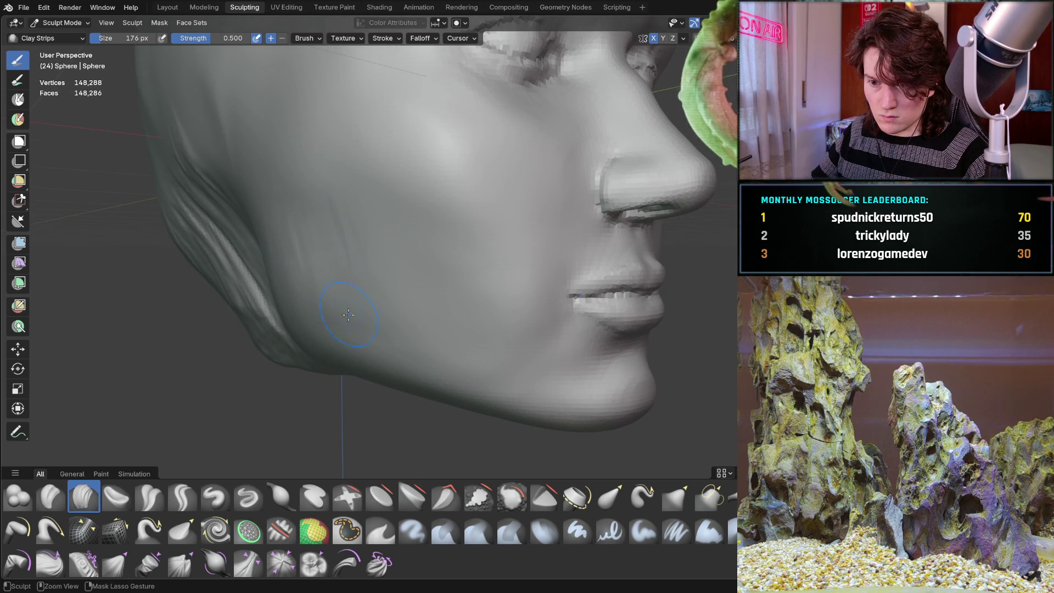
- Build up the lower cheek toward the jaw with two clay strokes, then return to the front
{"action": "mouse_move", "coordinate": [390, 247]}
{"action": "left_mouse_down"}
{"action": "mouse_move", "coordinate": [462, 266]}
{"action": "mouse_move", "coordinate": [297, 296]}
{"action": "mouse_move", "coordinate": [334, 267]}
{"action": "left_mouse_up"}
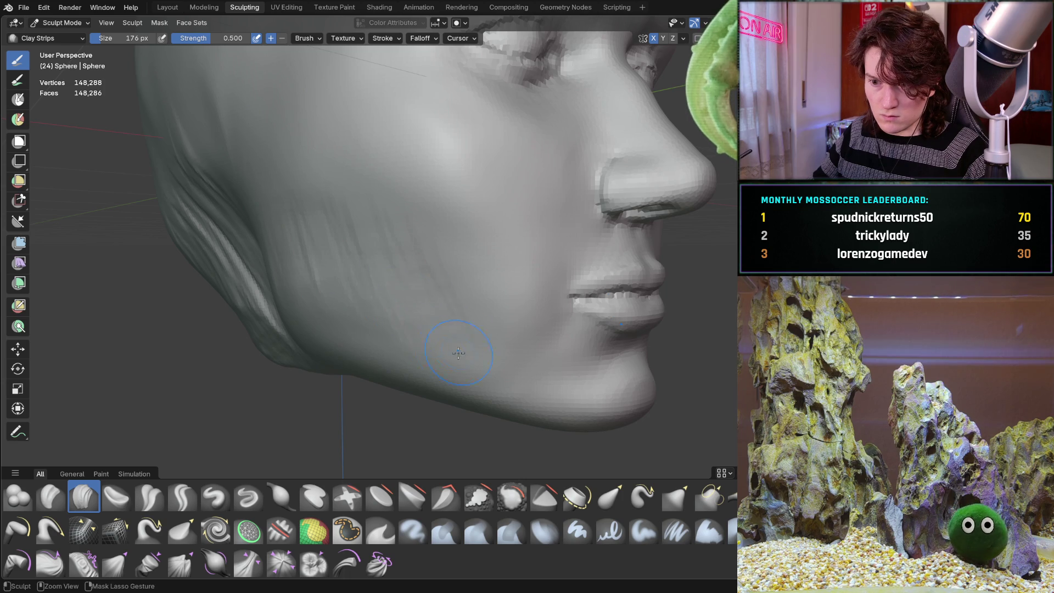
{"action": "middle_click_drag", "start_coordinate": [298, 270], "coordinate": [355, 262]}
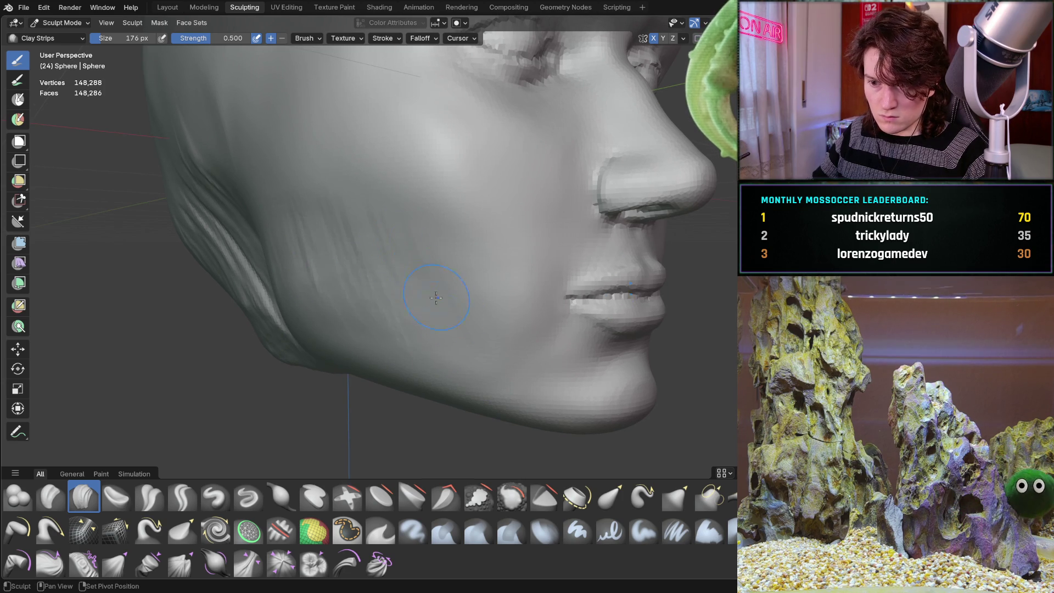
{"action": "left_click_drag", "start_coordinate": [337, 301], "coordinate": [320, 242]}
{"action": "left_click_drag", "start_coordinate": [398, 244], "coordinate": [397, 241]}
{"action": "mouse_move", "coordinate": [398, 241]}
{"action": "middle_mouse_down"}
{"action": "mouse_move", "coordinate": [424, 318]}
{"action": "mouse_move", "coordinate": [420, 295]}
{"action": "middle_mouse_up"}
{"action": "scroll", "coordinate": [434, 262], "scroll_direction": "up", "scroll_amount": 4}
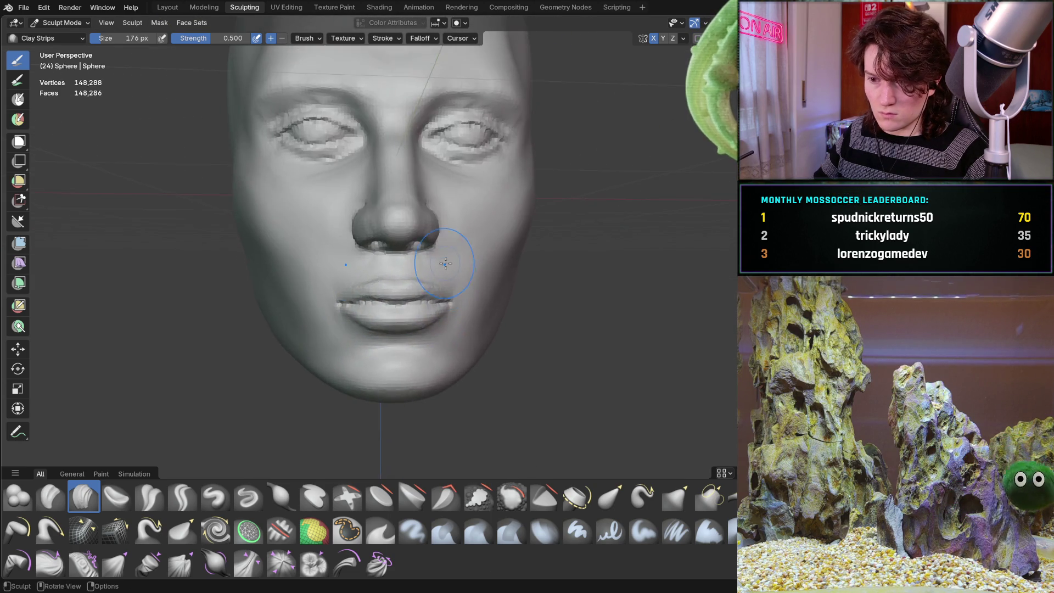
{"action": "middle_click_drag", "start_coordinate": [593, 231], "coordinate": [504, 268]}
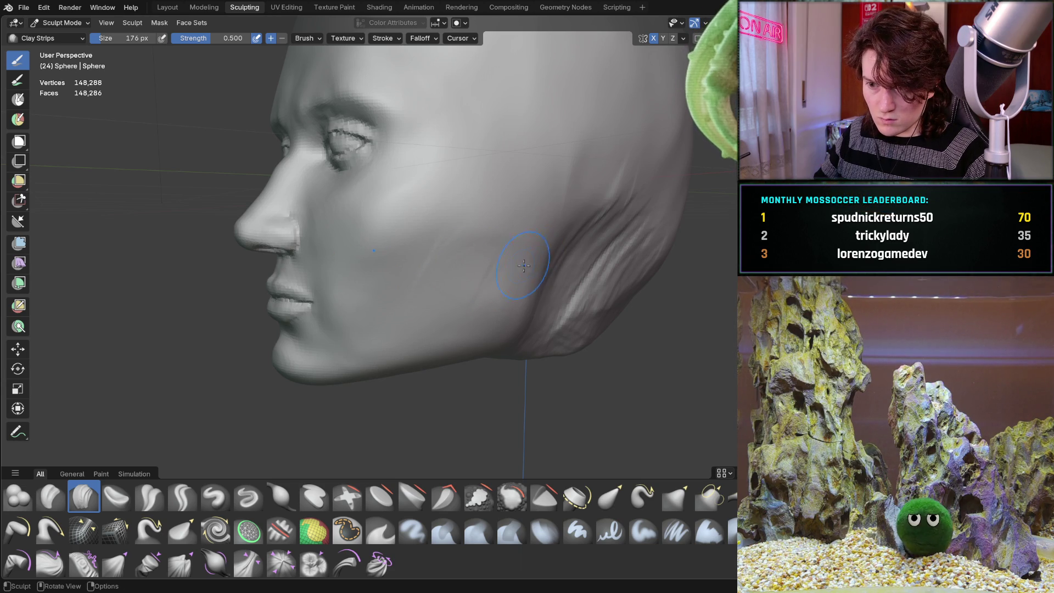
{"action": "left_click_drag", "start_coordinate": [523, 264], "coordinate": [439, 280]}
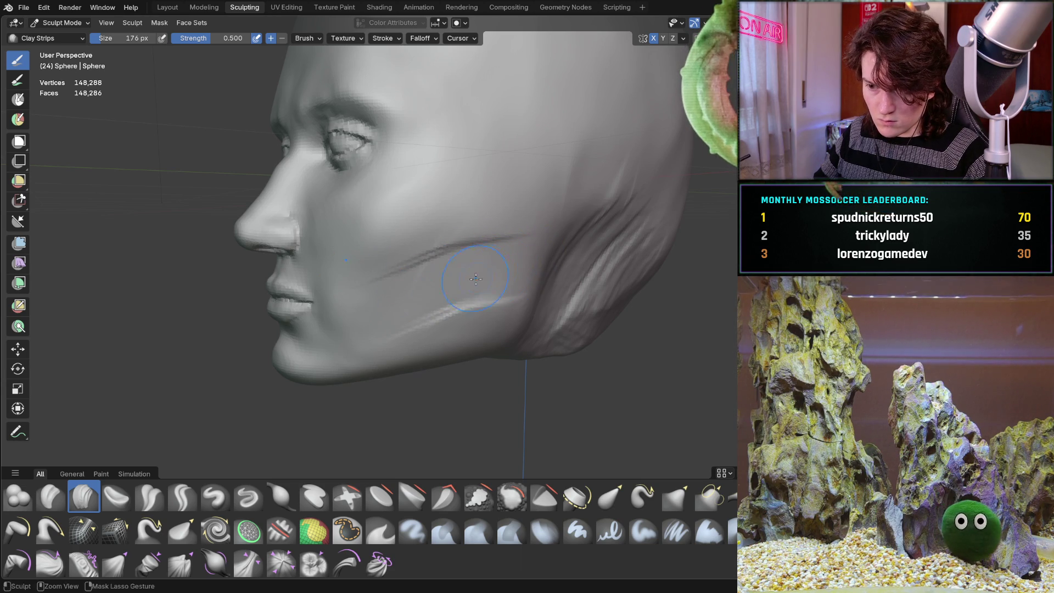
{"action": "left_click_drag", "start_coordinate": [511, 262], "coordinate": [404, 320]}
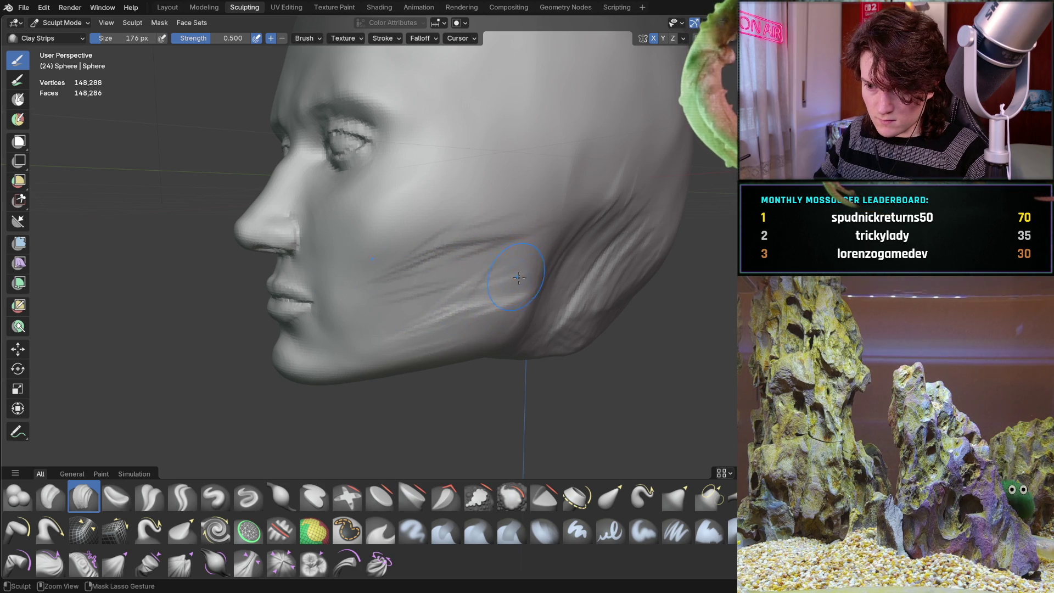
{"action": "middle_click_drag", "start_coordinate": [539, 279], "coordinate": [488, 325]}
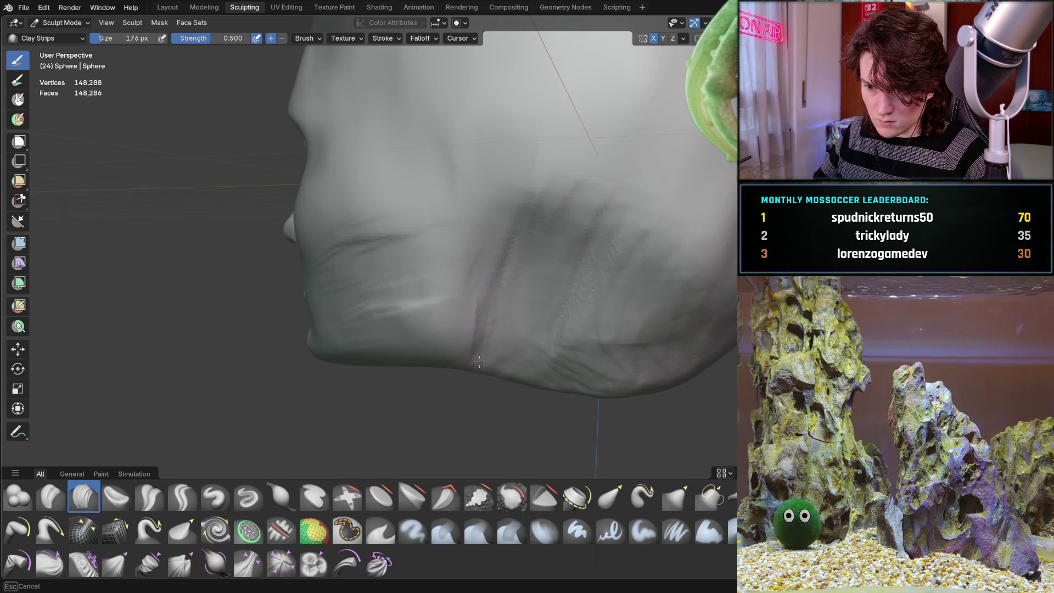
{"action": "middle_click_drag", "start_coordinate": [455, 387], "coordinate": [534, 301]}
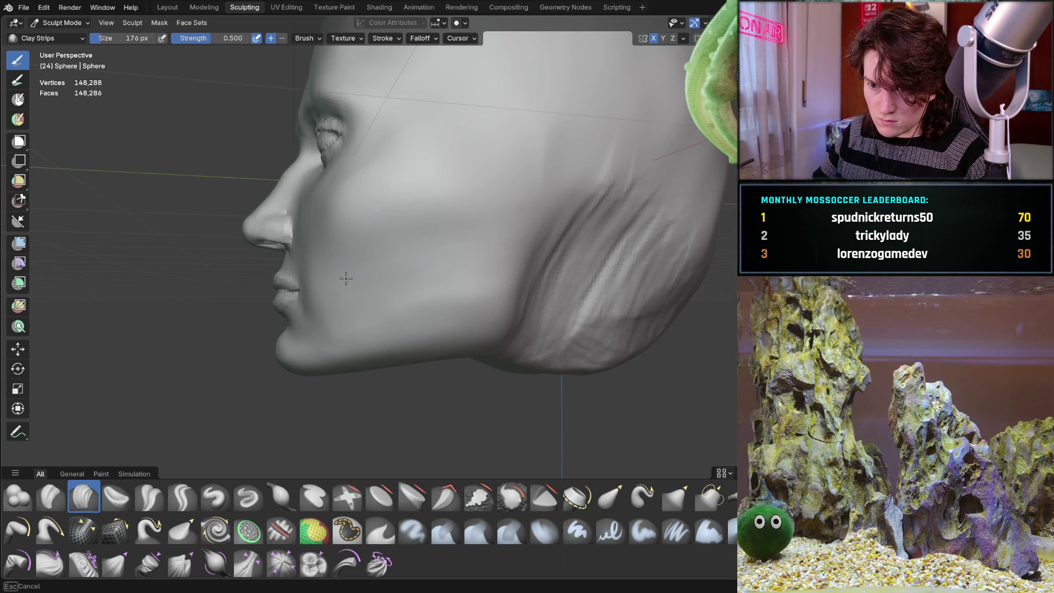
{"action": "mouse_move", "coordinate": [440, 308]}
{"action": "middle_mouse_down"}
{"action": "mouse_move", "coordinate": [565, 229]}
{"action": "mouse_move", "coordinate": [537, 294]}
{"action": "middle_mouse_up"}
{"action": "scroll", "coordinate": [544, 245], "scroll_direction": "up", "scroll_amount": 4}
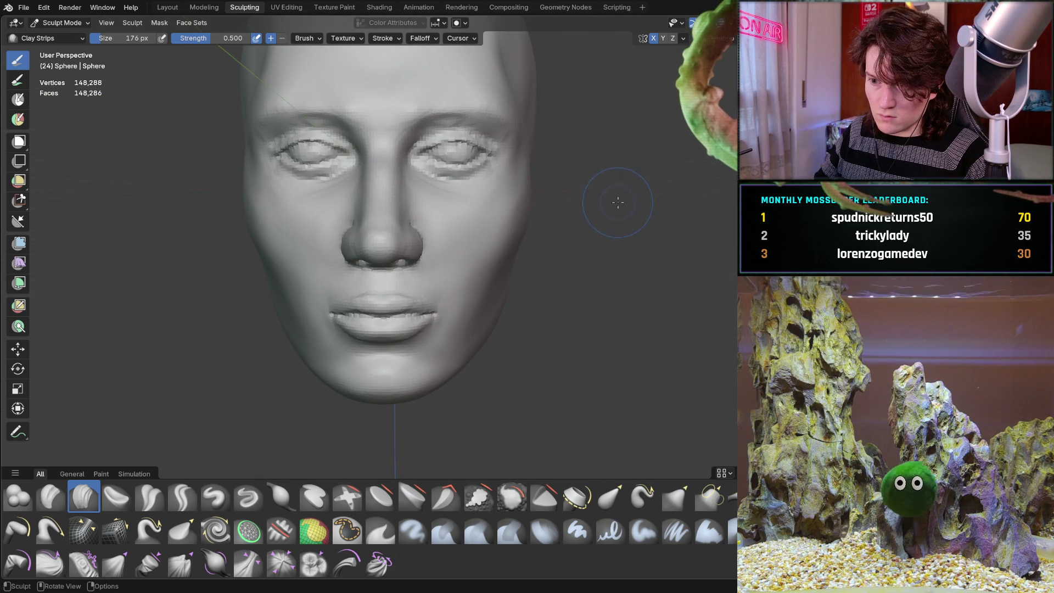
- From a three-quarter view, stroke clay up the lower cheek near the jaw, then check front and profile
{"action": "middle_click_drag", "start_coordinate": [618, 203], "coordinate": [600, 210]}
{"action": "mouse_move", "coordinate": [465, 240]}
{"action": "middle_mouse_down"}
{"action": "mouse_move", "coordinate": [362, 254]}
{"action": "mouse_move", "coordinate": [340, 294]}
{"action": "middle_mouse_up"}
{"action": "scroll", "coordinate": [348, 257], "scroll_direction": "up", "scroll_amount": 3}
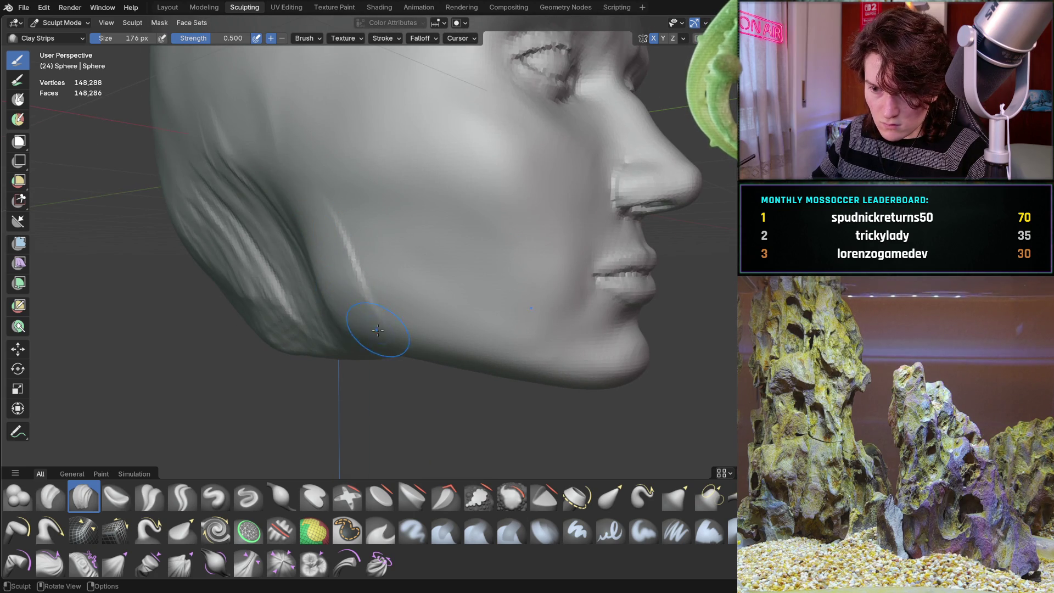
{"action": "left_click_drag", "start_coordinate": [388, 324], "coordinate": [352, 261]}
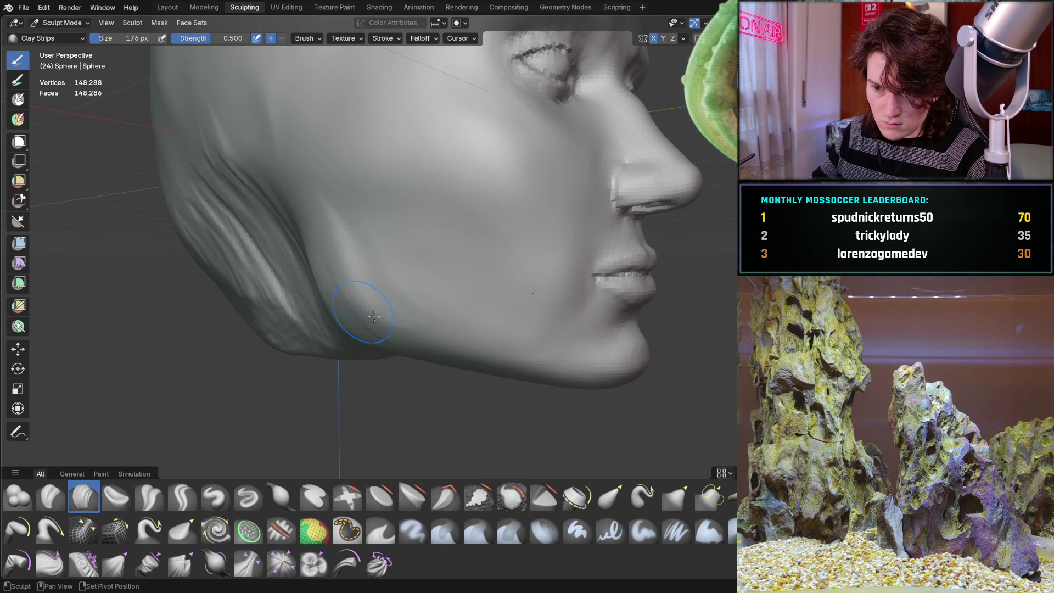
{"action": "left_click_drag", "start_coordinate": [368, 332], "coordinate": [365, 236]}
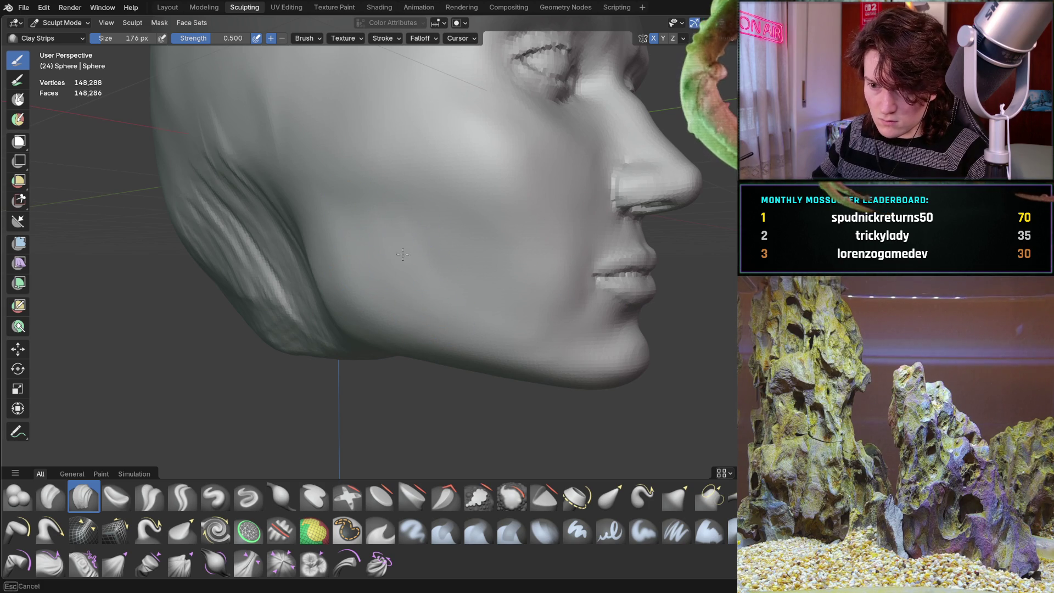
{"action": "mouse_move", "coordinate": [475, 311]}
{"action": "middle_mouse_down"}
{"action": "mouse_move", "coordinate": [382, 306]}
{"action": "mouse_move", "coordinate": [456, 242]}
{"action": "mouse_move", "coordinate": [458, 267]}
{"action": "middle_mouse_up"}
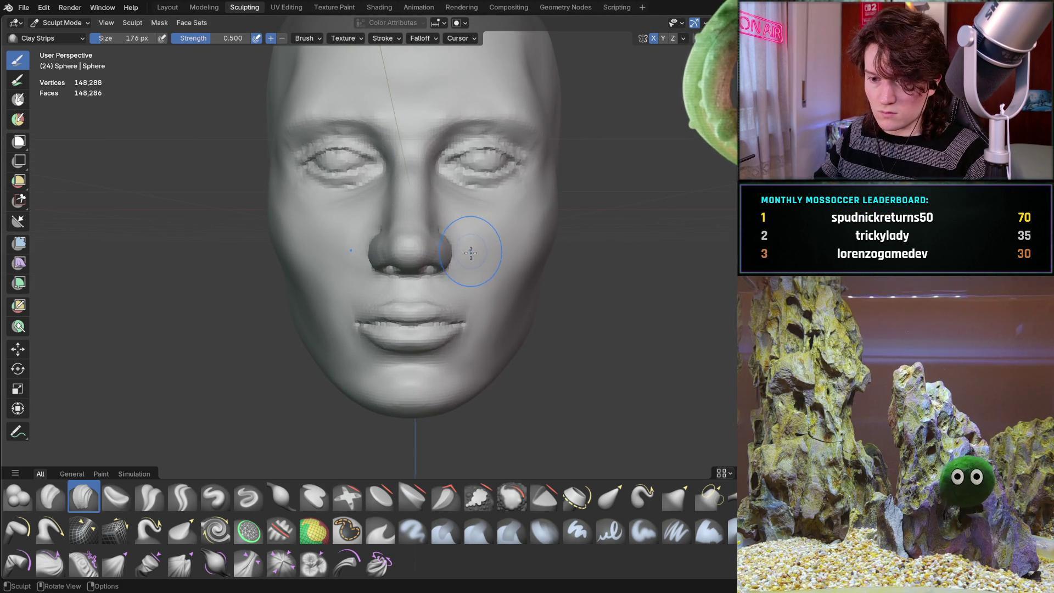
{"action": "mouse_move", "coordinate": [528, 249]}
{"action": "middle_mouse_down"}
{"action": "mouse_move", "coordinate": [517, 266]}
{"action": "mouse_move", "coordinate": [483, 247]}
{"action": "mouse_move", "coordinate": [405, 261]}
{"action": "middle_mouse_up"}
{"action": "mouse_move", "coordinate": [392, 223]}
{"action": "middle_mouse_down"}
{"action": "mouse_move", "coordinate": [430, 266]}
{"action": "mouse_move", "coordinate": [511, 262]}
{"action": "mouse_move", "coordinate": [549, 289]}
{"action": "mouse_move", "coordinate": [497, 262]}
{"action": "mouse_move", "coordinate": [478, 319]}
{"action": "mouse_move", "coordinate": [481, 286]}
{"action": "middle_mouse_up"}
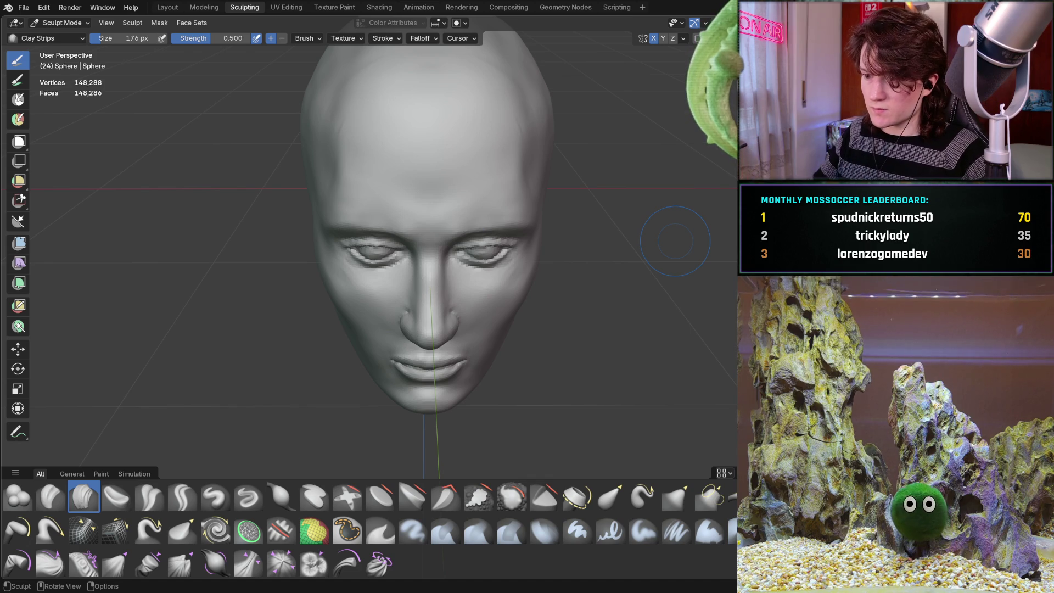
{"action": "middle_click_drag", "start_coordinate": [441, 244], "coordinate": [438, 257]}
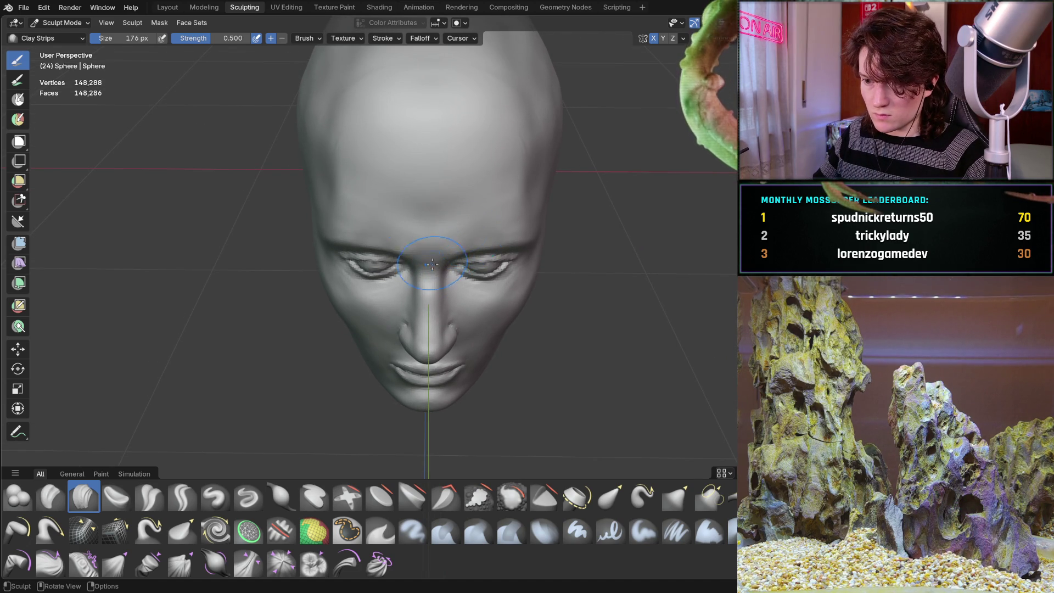
{"action": "middle_click_drag", "start_coordinate": [426, 287], "coordinate": [471, 244]}
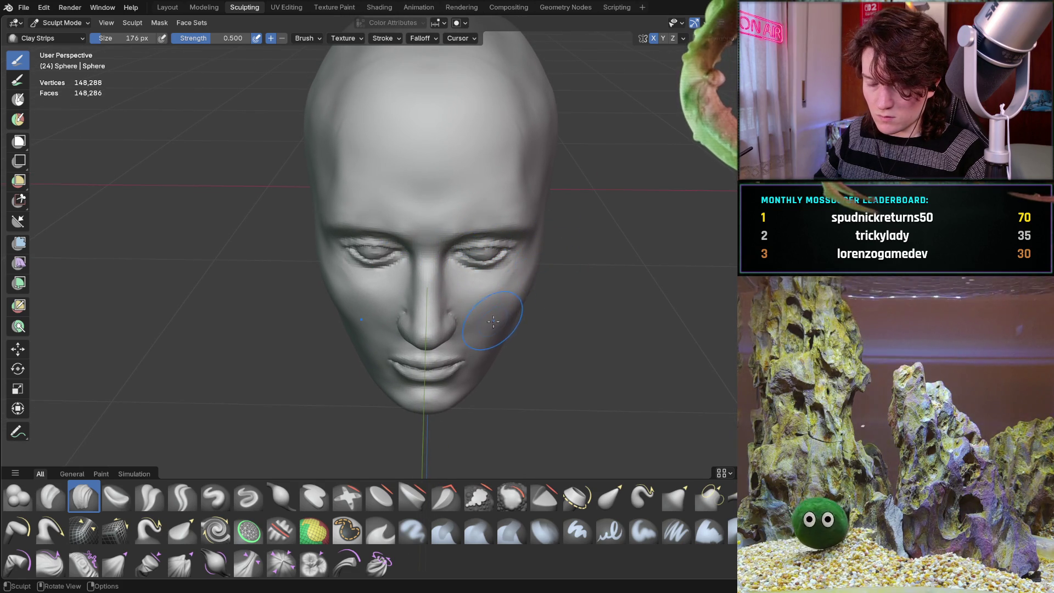
{"action": "scroll", "coordinate": [492, 332], "scroll_direction": "up", "scroll_amount": 6}
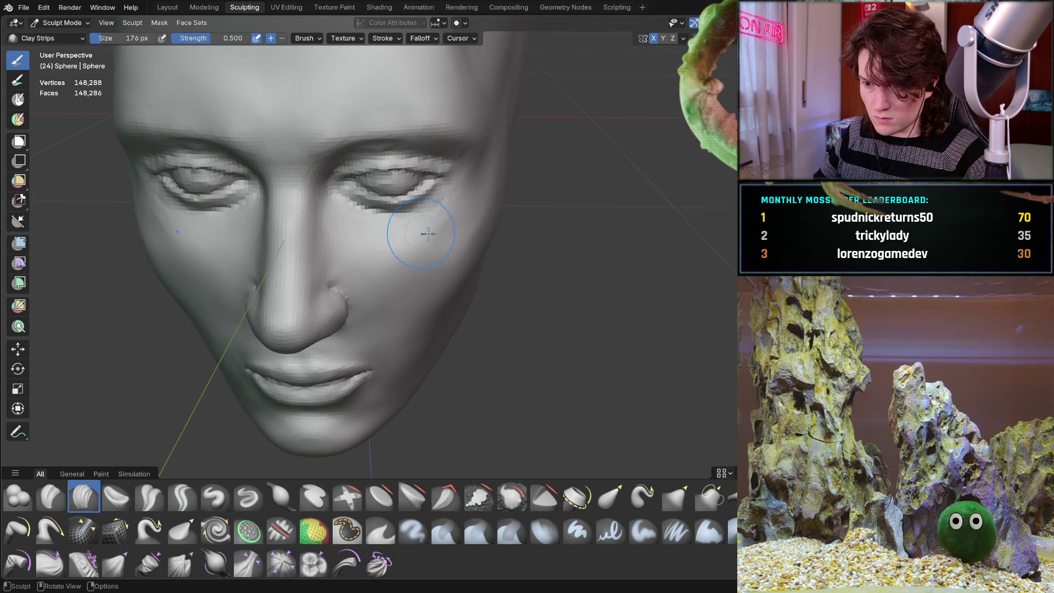
{"action": "mouse_move", "coordinate": [464, 241]}
{"action": "middle_mouse_down"}
{"action": "mouse_move", "coordinate": [488, 268]}
{"action": "mouse_move", "coordinate": [454, 267]}
{"action": "mouse_move", "coordinate": [439, 248]}
{"action": "mouse_move", "coordinate": [522, 229]}
{"action": "mouse_move", "coordinate": [491, 253]}
{"action": "mouse_move", "coordinate": [539, 229]}
{"action": "mouse_move", "coordinate": [492, 207]}
{"action": "mouse_move", "coordinate": [484, 225]}
{"action": "mouse_move", "coordinate": [472, 223]}
{"action": "mouse_move", "coordinate": [523, 221]}
{"action": "mouse_move", "coordinate": [442, 280]}
{"action": "mouse_move", "coordinate": [474, 248]}
{"action": "middle_mouse_up"}
- From a side profile, add clay strips along the jaw and cheek plus a short stroke near the jaw
{"action": "scroll", "coordinate": [472, 223], "scroll_direction": "up", "scroll_amount": 2}
{"action": "scroll", "coordinate": [501, 218], "scroll_direction": "up", "scroll_amount": 2}
{"action": "scroll", "coordinate": [522, 220], "scroll_direction": "down", "scroll_amount": 5}
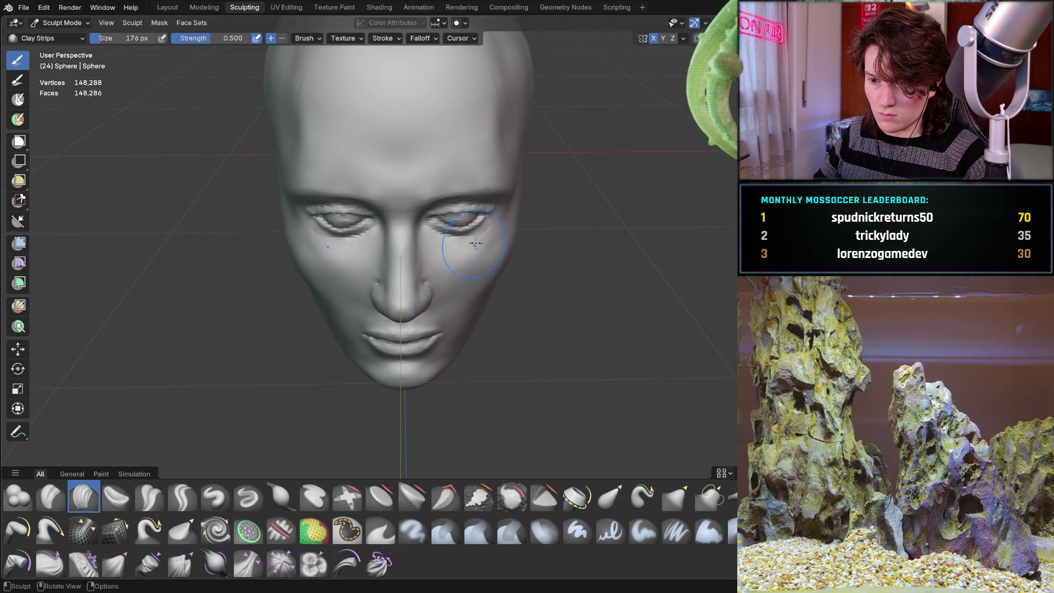
{"action": "mouse_move", "coordinate": [551, 228]}
{"action": "middle_mouse_down", "text": "ctrl"}
{"action": "mouse_move", "coordinate": [530, 205]}
{"action": "mouse_move", "coordinate": [544, 219]}
{"action": "mouse_move", "coordinate": [426, 235]}
{"action": "mouse_move", "coordinate": [395, 228]}
{"action": "middle_mouse_up", "text": "ctrl"}
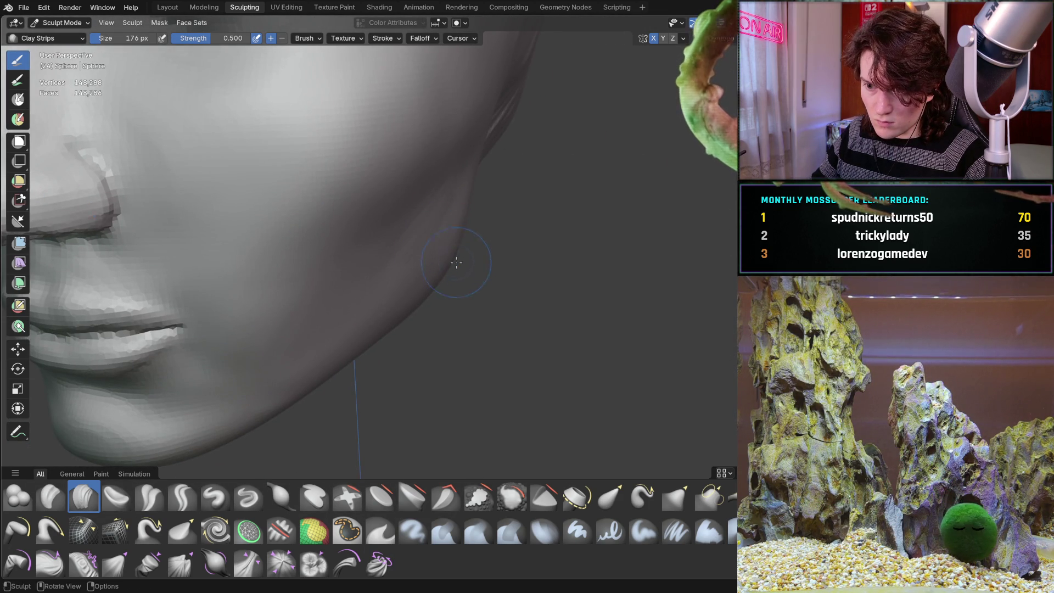
{"action": "middle_click_drag", "start_coordinate": [457, 267], "coordinate": [402, 233]}
{"action": "left_click_drag", "start_coordinate": [522, 292], "coordinate": [517, 316]}
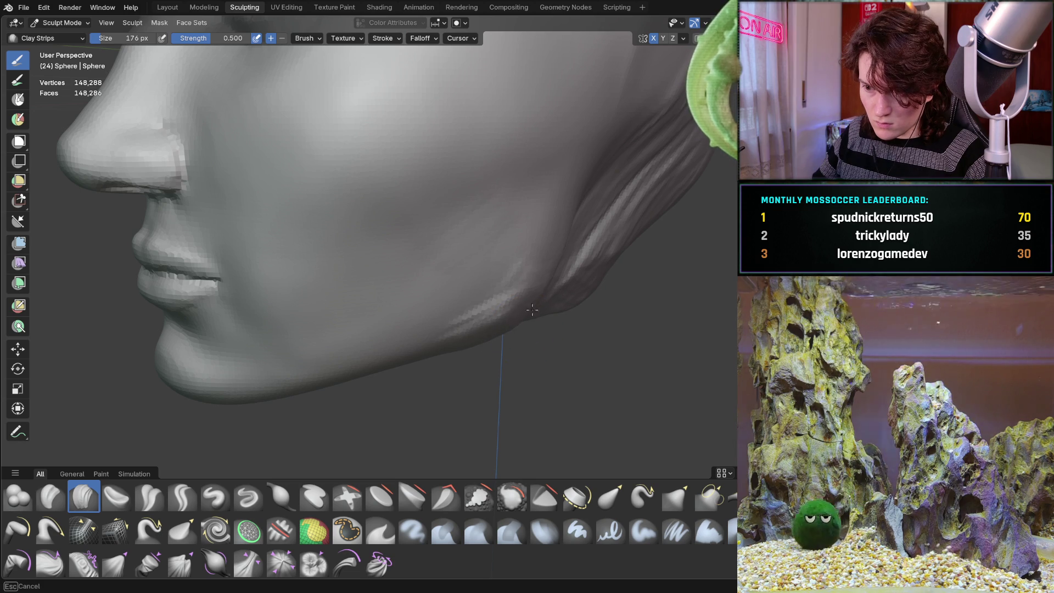
{"action": "middle_click_drag", "start_coordinate": [526, 328], "coordinate": [537, 273]}
{"action": "middle_click_drag", "start_coordinate": [565, 368], "coordinate": [567, 372]}
{"action": "left_click_drag", "start_coordinate": [437, 399], "coordinate": [420, 404]}
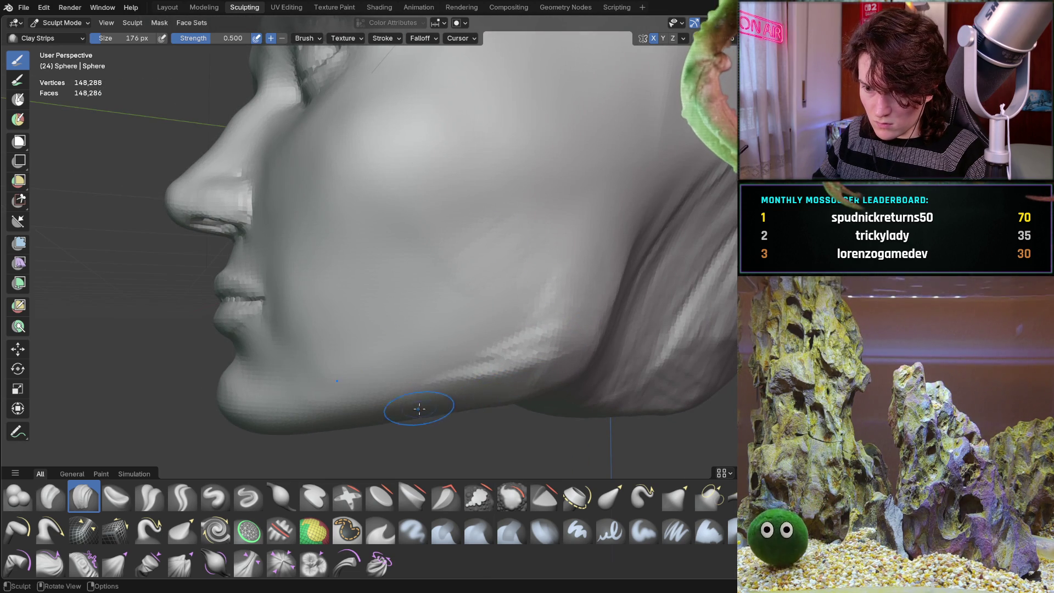
- Add more clay along the jawline and build up the cheek crease
{"action": "middle_click_drag", "start_coordinate": [568, 324], "coordinate": [589, 274], "text": "shift"}
{"action": "left_click_drag", "start_coordinate": [590, 274], "coordinate": [528, 364], "text": "shift"}
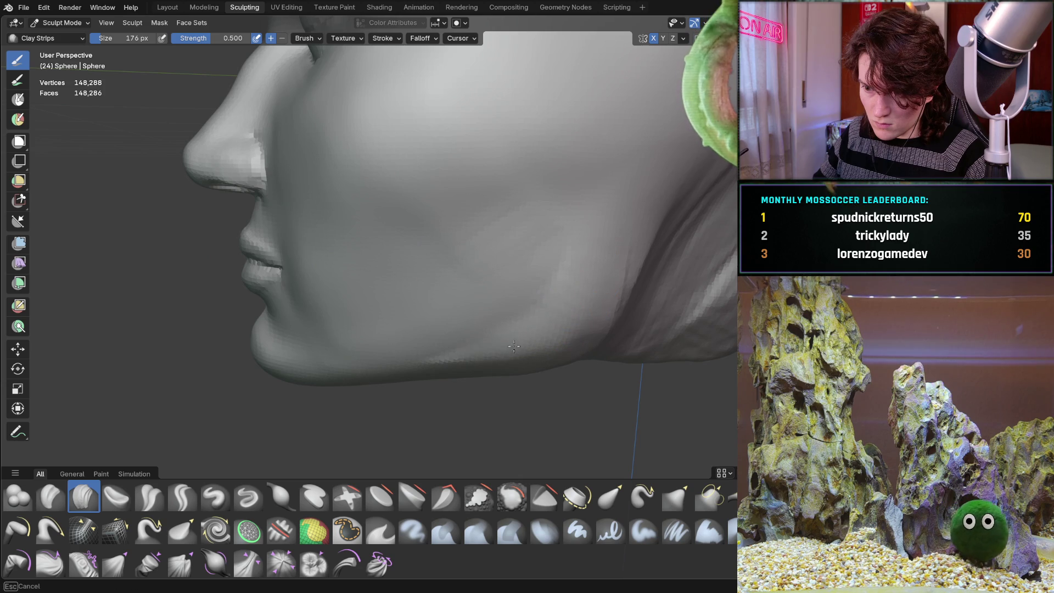
{"action": "scroll", "coordinate": [595, 235], "scroll_direction": "up", "scroll_amount": 3}
{"action": "mouse_move", "coordinate": [595, 235]}
{"action": "middle_mouse_down"}
{"action": "mouse_move", "coordinate": [428, 238]}
{"action": "mouse_move", "coordinate": [513, 335]}
{"action": "middle_mouse_up"}
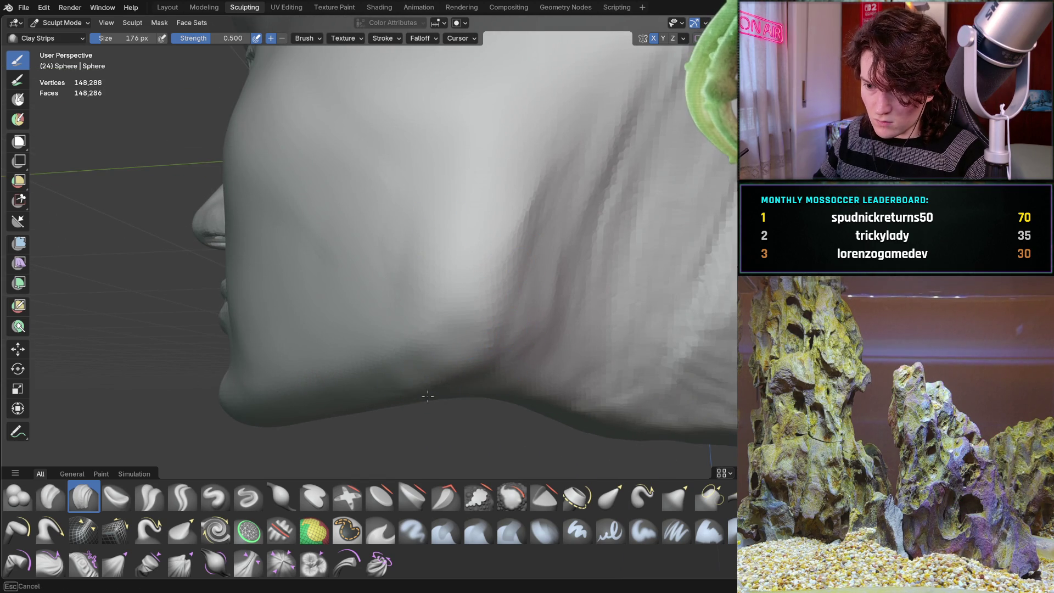
{"action": "mouse_move", "coordinate": [427, 382]}
{"action": "left_mouse_down"}
{"action": "mouse_move", "coordinate": [565, 219]}
{"action": "mouse_move", "coordinate": [585, 288]}
{"action": "left_mouse_up"}
{"action": "scroll", "coordinate": [585, 288], "scroll_direction": "down", "scroll_amount": 3}
{"action": "mouse_move", "coordinate": [584, 288]}
{"action": "middle_mouse_down"}
{"action": "mouse_move", "coordinate": [462, 266]}
{"action": "mouse_move", "coordinate": [520, 254]}
{"action": "mouse_move", "coordinate": [486, 239]}
{"action": "mouse_move", "coordinate": [429, 307]}
{"action": "middle_mouse_up"}
- Orbit around the lower jaw and back out to a front view of the face
{"action": "scroll", "coordinate": [486, 239], "scroll_direction": "up", "scroll_amount": 4}
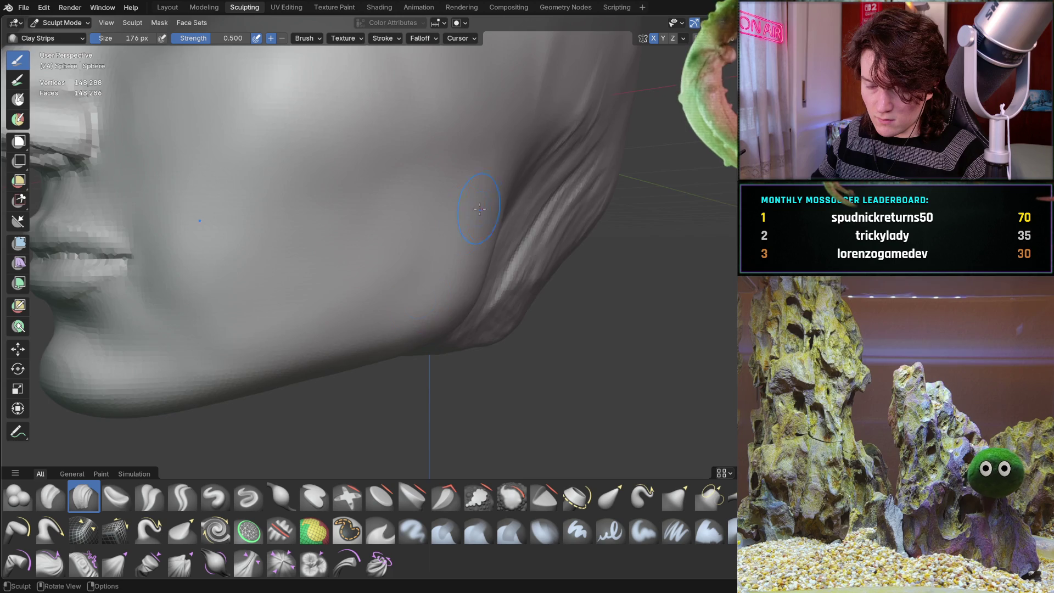
{"action": "middle_click_drag", "start_coordinate": [465, 220], "coordinate": [451, 192]}
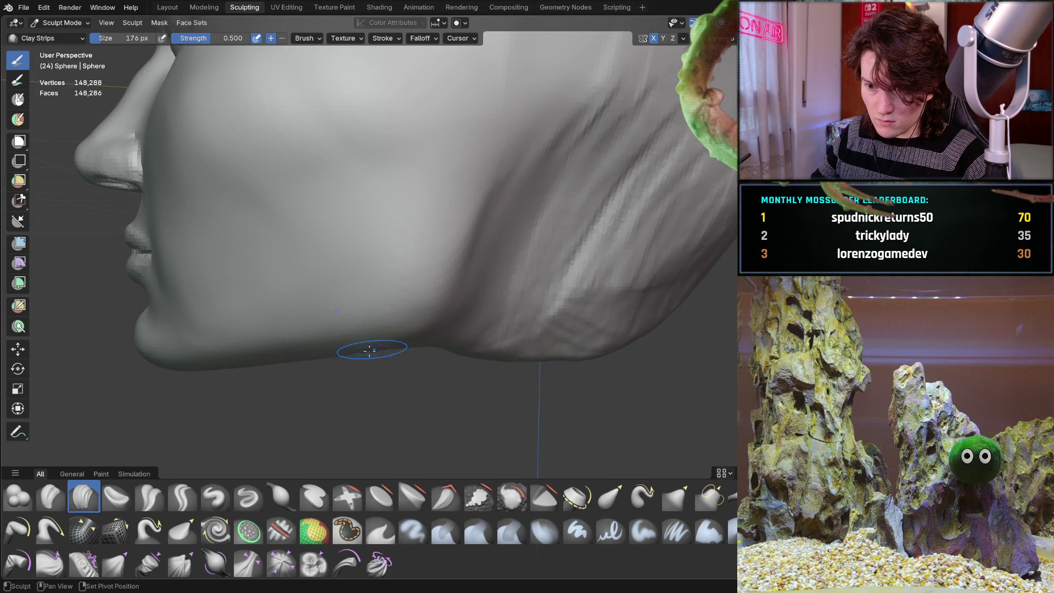
{"action": "middle_click_drag", "start_coordinate": [352, 343], "coordinate": [341, 286]}
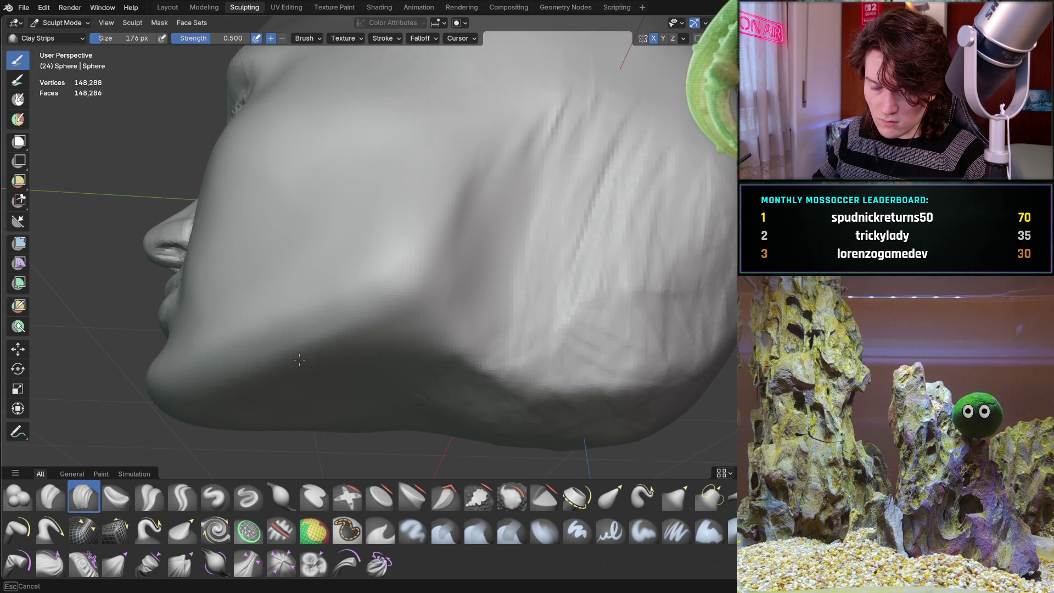
{"action": "mouse_move", "coordinate": [238, 407]}
{"action": "middle_mouse_down"}
{"action": "mouse_move", "coordinate": [414, 282]}
{"action": "mouse_move", "coordinate": [372, 252]}
{"action": "mouse_move", "coordinate": [365, 291]}
{"action": "mouse_move", "coordinate": [444, 263]}
{"action": "mouse_move", "coordinate": [437, 306]}
{"action": "mouse_move", "coordinate": [458, 313]}
{"action": "mouse_move", "coordinate": [424, 343]}
{"action": "mouse_move", "coordinate": [442, 312]}
{"action": "middle_mouse_up"}
- Switch to the Grab brush with G and orbit to three-quarter and low-angle views of the head
{"action": "key", "text": "g"}
{"action": "scroll", "coordinate": [442, 311], "scroll_direction": "up", "scroll_amount": 3}
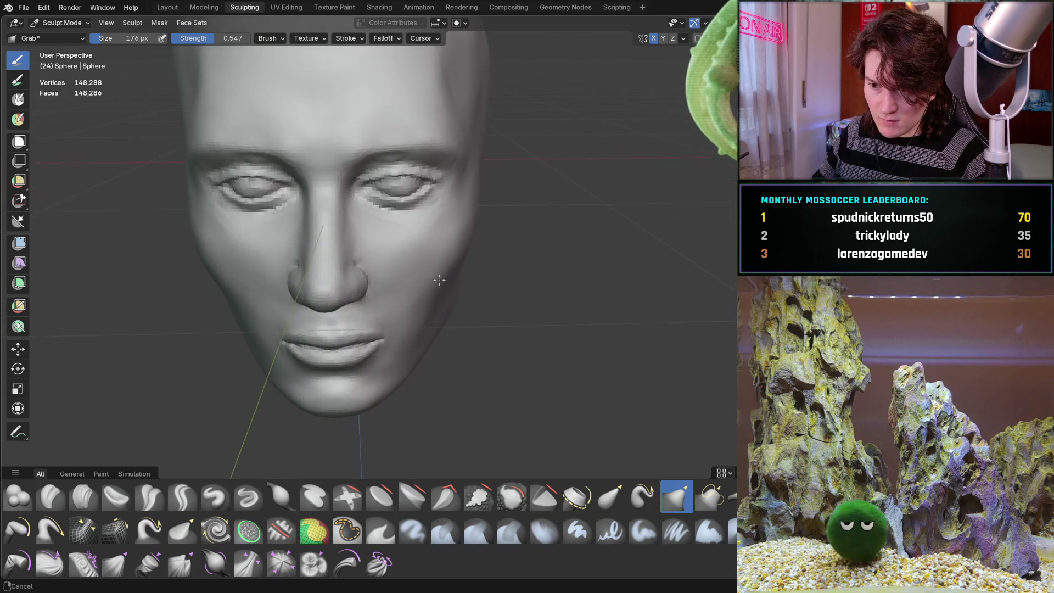
{"action": "middle_click_drag", "start_coordinate": [457, 293], "coordinate": [471, 291]}
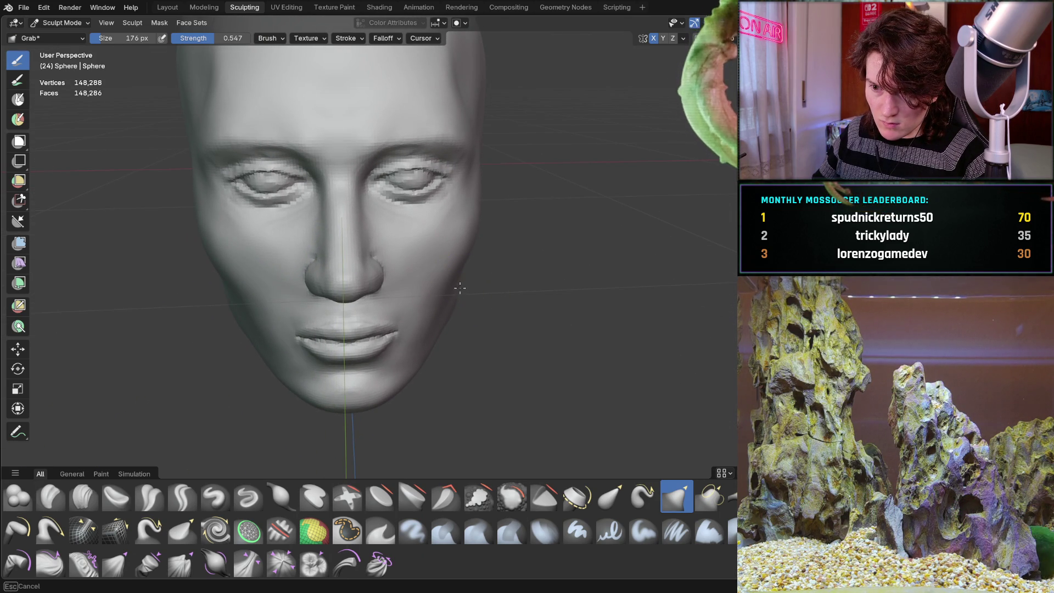
{"action": "middle_click_drag", "start_coordinate": [539, 266], "coordinate": [441, 245]}
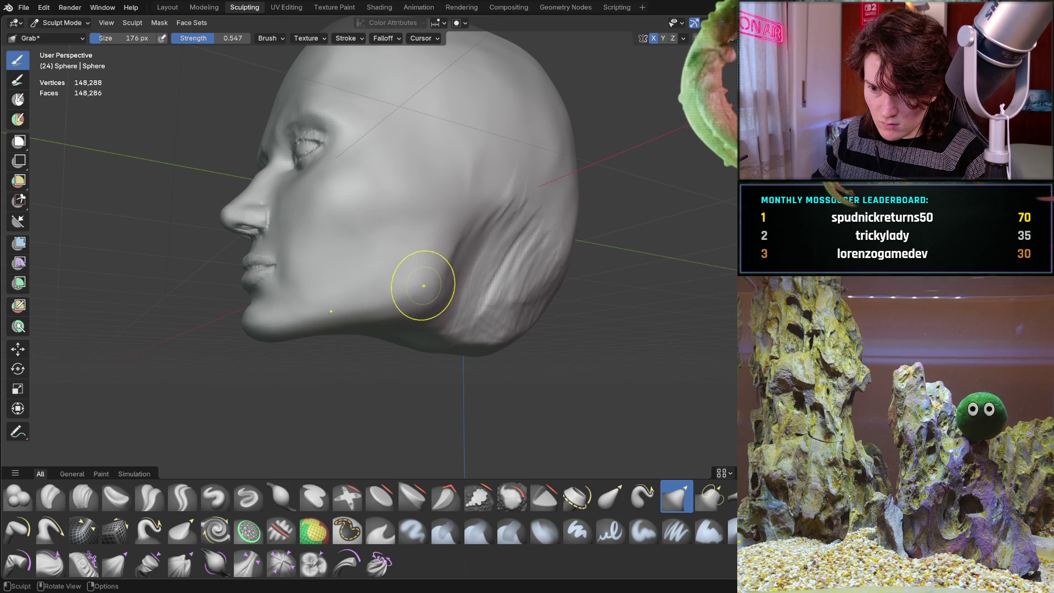
{"action": "mouse_move", "coordinate": [496, 219]}
{"action": "middle_mouse_down"}
{"action": "mouse_move", "coordinate": [572, 249]}
{"action": "mouse_move", "coordinate": [535, 241]}
{"action": "middle_mouse_up"}
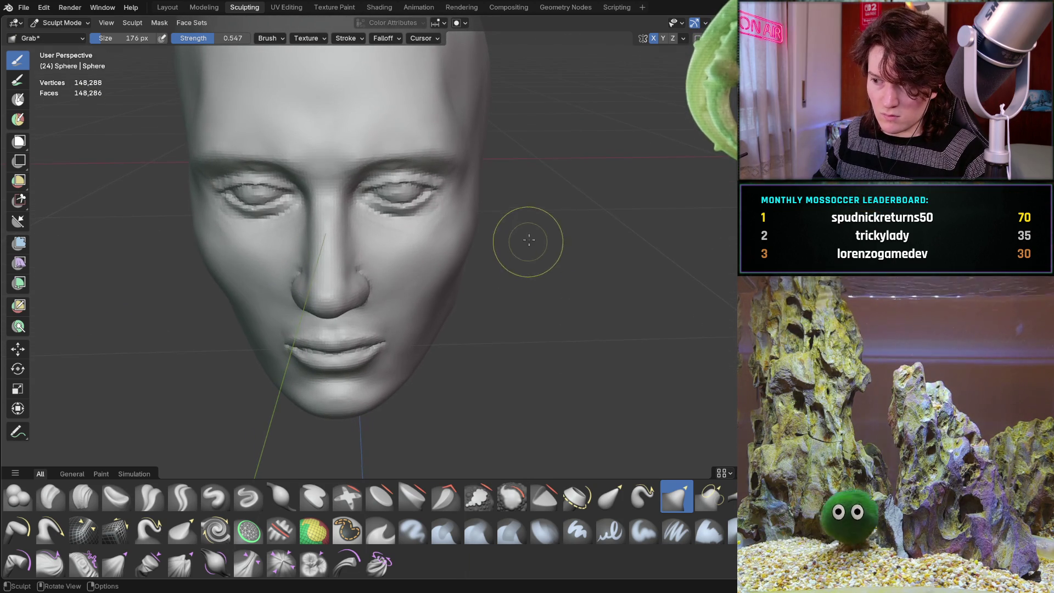
{"action": "middle_click_drag", "start_coordinate": [469, 282], "coordinate": [414, 212]}
{"action": "scroll", "coordinate": [414, 212], "scroll_direction": "up", "scroll_amount": 4}
- Zoom in on the cheek and jaw, then orbit back out to see the whole head
{"action": "mouse_move", "coordinate": [494, 228]}
{"action": "middle_mouse_down"}
{"action": "mouse_move", "coordinate": [427, 281]}
{"action": "mouse_move", "coordinate": [399, 324]}
{"action": "middle_mouse_up"}
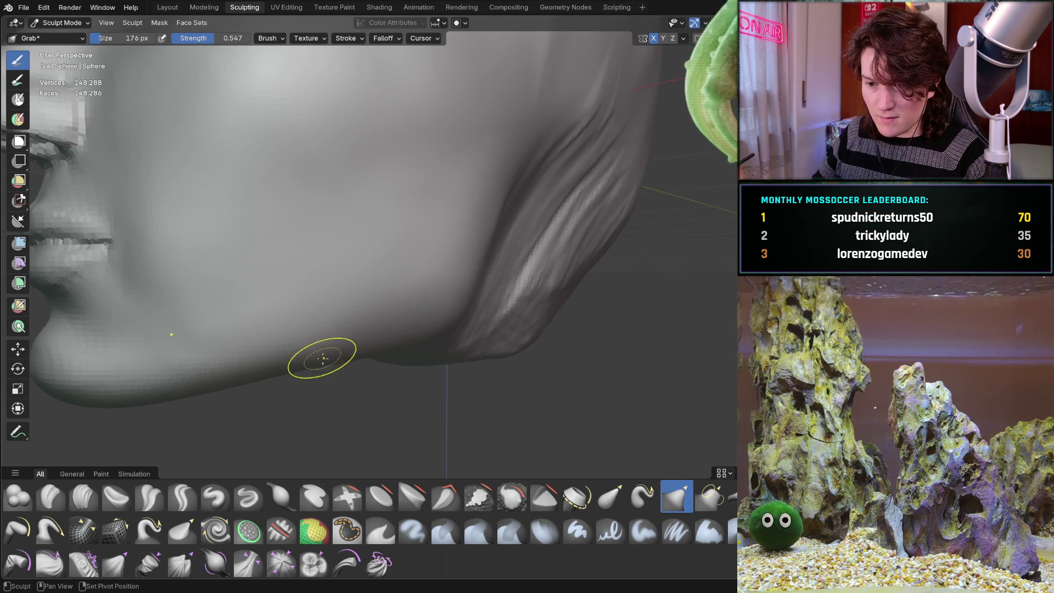
{"action": "scroll", "coordinate": [521, 154], "scroll_direction": "down", "scroll_amount": 5}
{"action": "mouse_move", "coordinate": [521, 154]}
{"action": "middle_mouse_down"}
{"action": "mouse_move", "coordinate": [433, 243]}
{"action": "mouse_move", "coordinate": [445, 269]}
{"action": "mouse_move", "coordinate": [430, 302]}
{"action": "mouse_move", "coordinate": [419, 305]}
{"action": "mouse_move", "coordinate": [402, 275]}
{"action": "mouse_move", "coordinate": [348, 278]}
{"action": "mouse_move", "coordinate": [361, 305]}
{"action": "middle_mouse_up"}
{"action": "scroll", "coordinate": [438, 265], "scroll_direction": "down", "scroll_amount": 2}
{"action": "scroll", "coordinate": [348, 278], "scroll_direction": "up", "scroll_amount": 2}
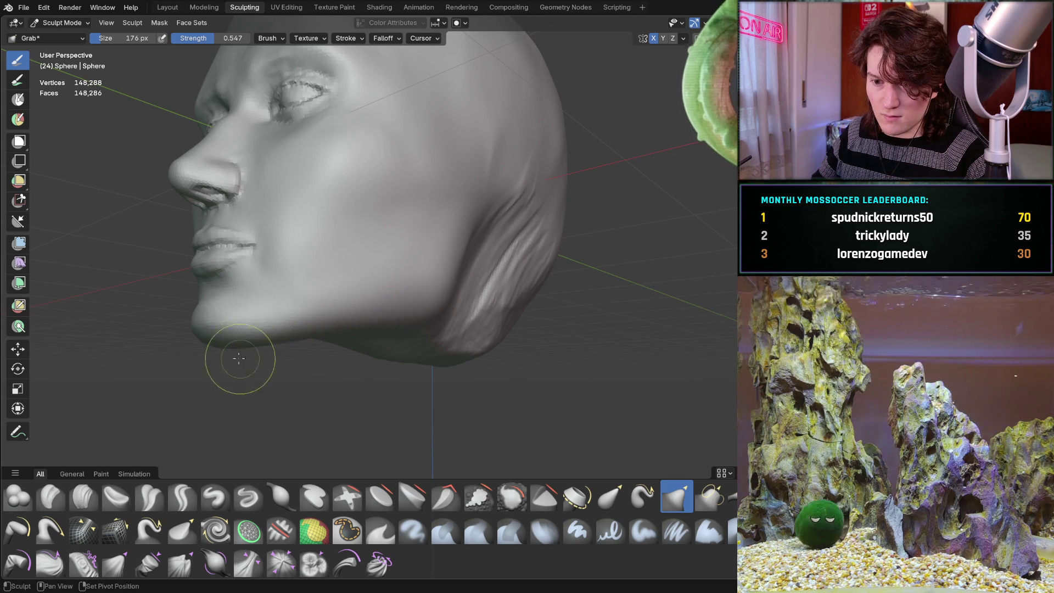
{"action": "middle_click_drag", "start_coordinate": [389, 365], "coordinate": [446, 290]}
{"action": "mouse_move", "coordinate": [405, 248]}
{"action": "middle_mouse_down", "text": "ctrl"}
{"action": "mouse_move", "coordinate": [435, 247]}
{"action": "mouse_move", "coordinate": [372, 289]}
{"action": "mouse_move", "coordinate": [402, 328]}
{"action": "mouse_move", "coordinate": [438, 301]}
{"action": "mouse_move", "coordinate": [467, 302]}
{"action": "middle_mouse_up", "text": "ctrl"}
{"action": "scroll", "coordinate": [447, 294], "scroll_direction": "up", "scroll_amount": 5}
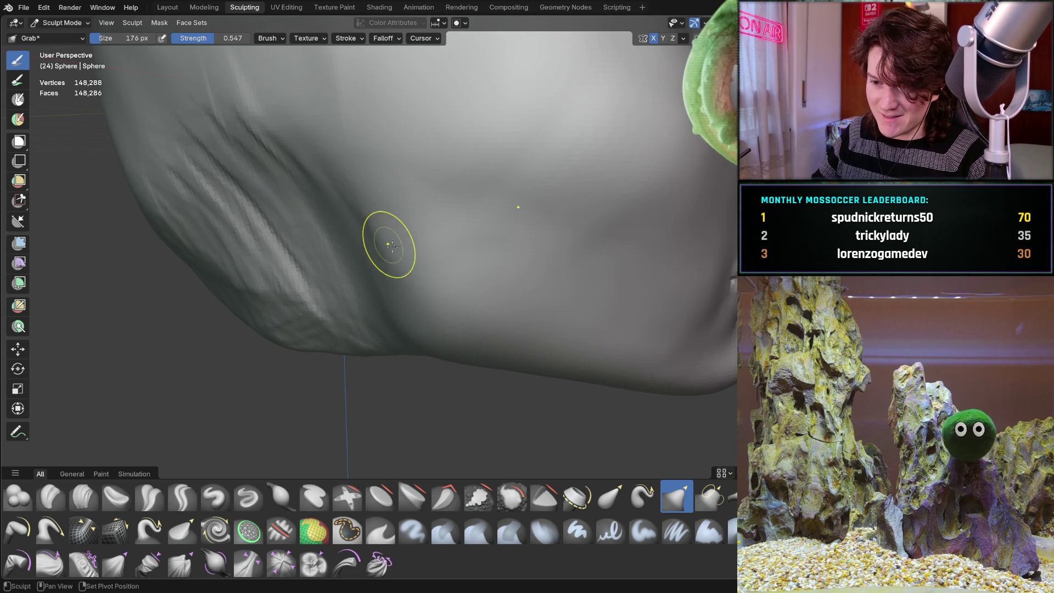
- Orbit from the front and below the head to a right three-quarter profile of cheek and jaw
{"action": "mouse_move", "coordinate": [532, 369]}
{"action": "middle_mouse_down"}
{"action": "mouse_move", "coordinate": [467, 228]}
{"action": "mouse_move", "coordinate": [489, 234]}
{"action": "mouse_move", "coordinate": [481, 215]}
{"action": "middle_mouse_up"}
{"action": "scroll", "coordinate": [466, 228], "scroll_direction": "down", "scroll_amount": 5}
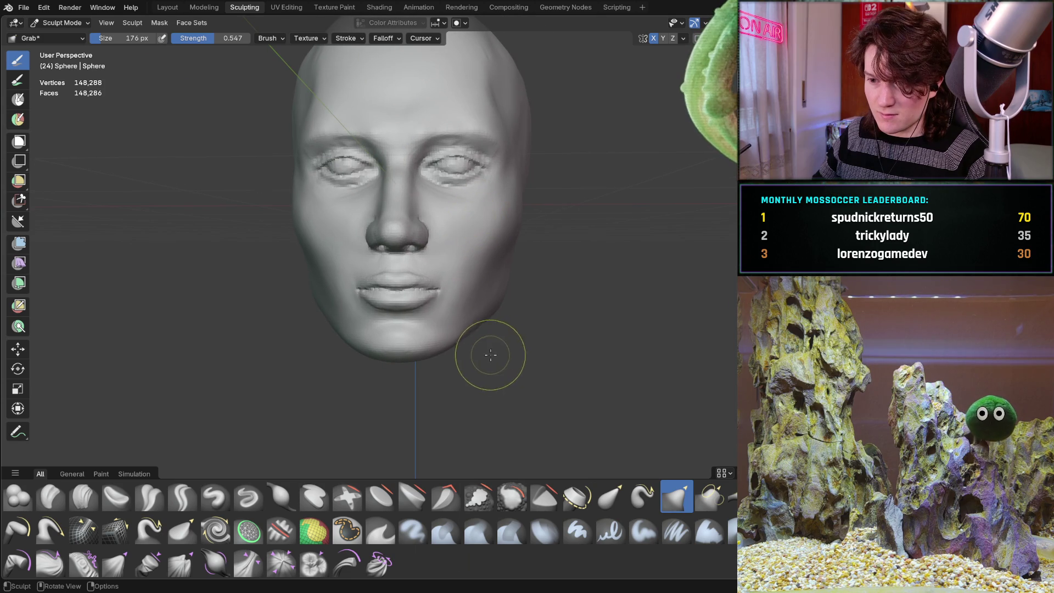
{"action": "mouse_move", "coordinate": [419, 275]}
{"action": "middle_mouse_down"}
{"action": "mouse_move", "coordinate": [429, 247]}
{"action": "mouse_move", "coordinate": [441, 272]}
{"action": "mouse_move", "coordinate": [451, 221]}
{"action": "middle_mouse_up"}
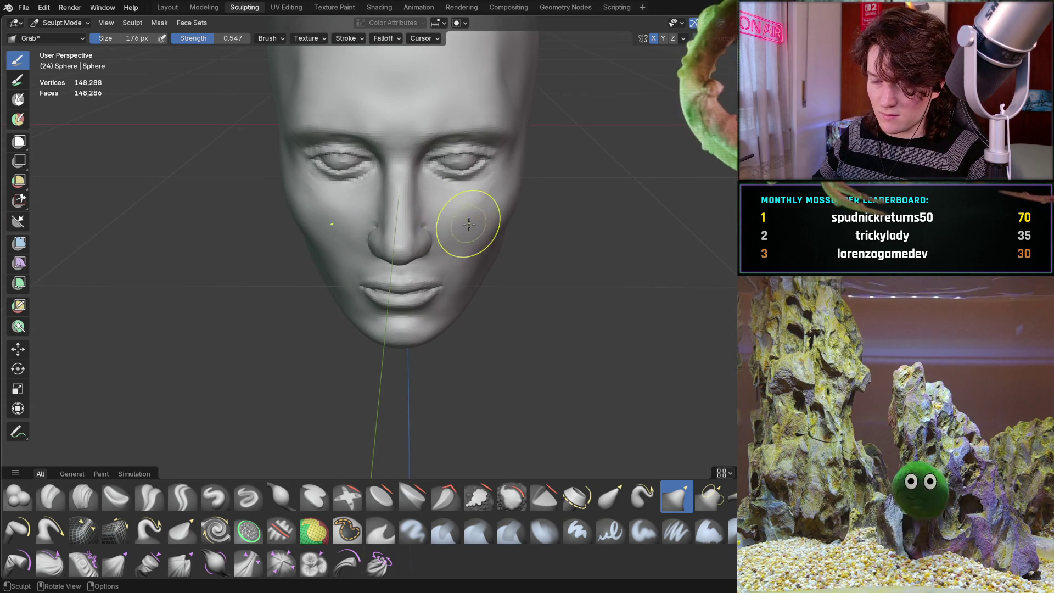
{"action": "middle_click_drag", "start_coordinate": [531, 268], "coordinate": [494, 236]}
{"action": "scroll", "coordinate": [495, 235], "scroll_direction": "up", "scroll_amount": 8}
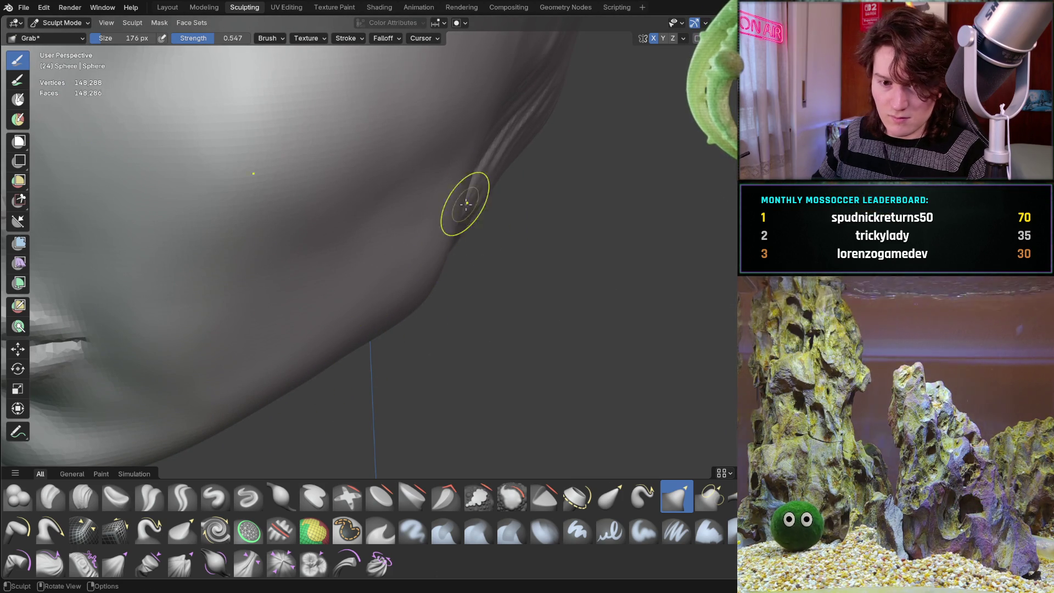
{"action": "scroll", "coordinate": [303, 419], "scroll_direction": "down", "scroll_amount": 6}
{"action": "mouse_move", "coordinate": [303, 419]}
{"action": "middle_mouse_down"}
{"action": "mouse_move", "coordinate": [357, 287]}
{"action": "mouse_move", "coordinate": [421, 263]}
{"action": "mouse_move", "coordinate": [425, 246]}
{"action": "middle_mouse_up"}
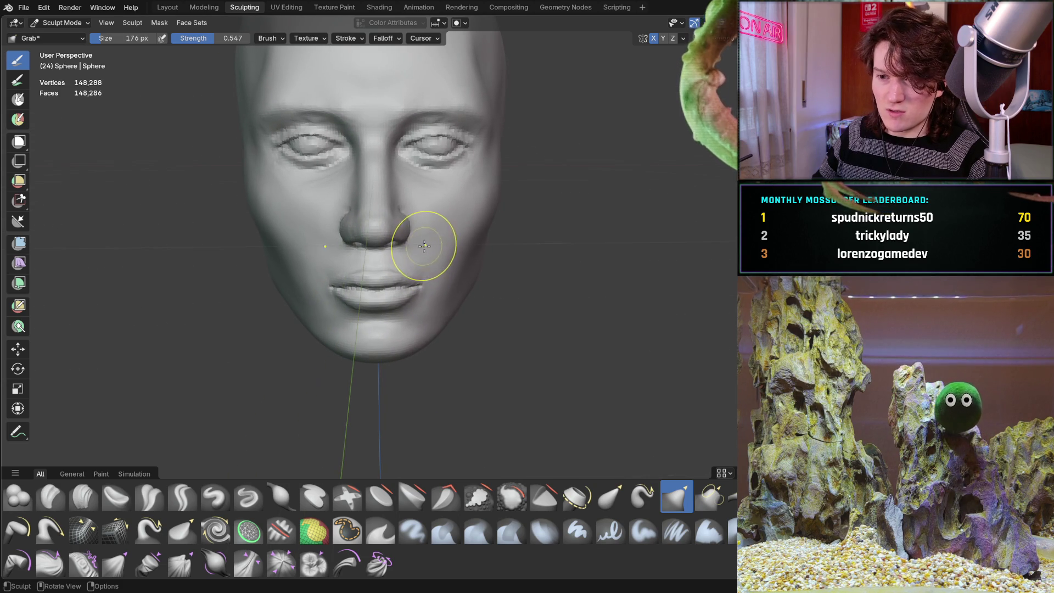
{"action": "mouse_move", "coordinate": [346, 297]}
{"action": "middle_mouse_down"}
{"action": "mouse_move", "coordinate": [454, 235]}
{"action": "mouse_move", "coordinate": [439, 252]}
{"action": "middle_mouse_up"}
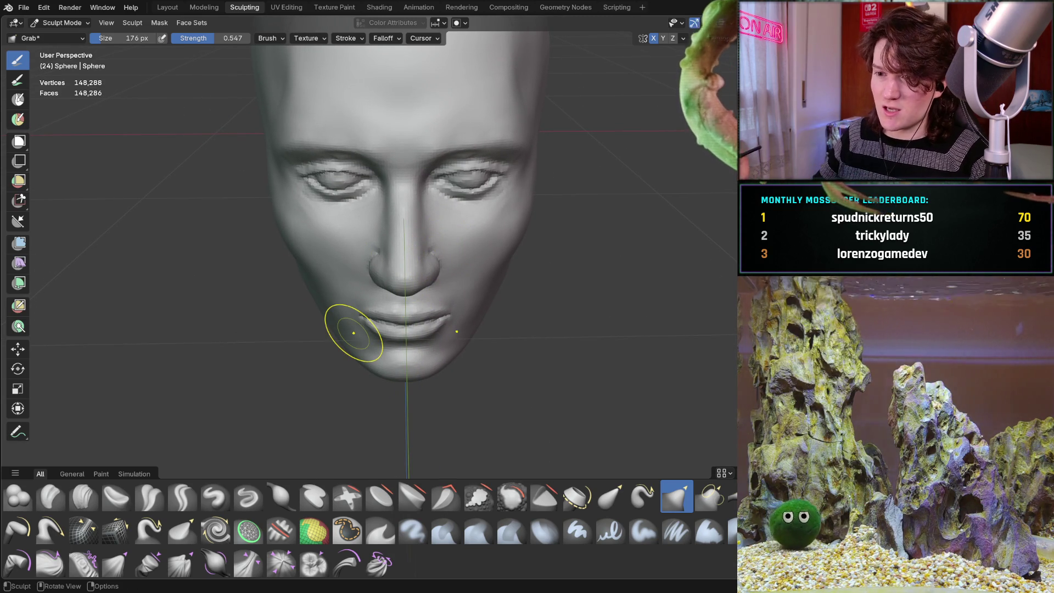
{"action": "middle_click_drag", "start_coordinate": [490, 222], "coordinate": [480, 228]}
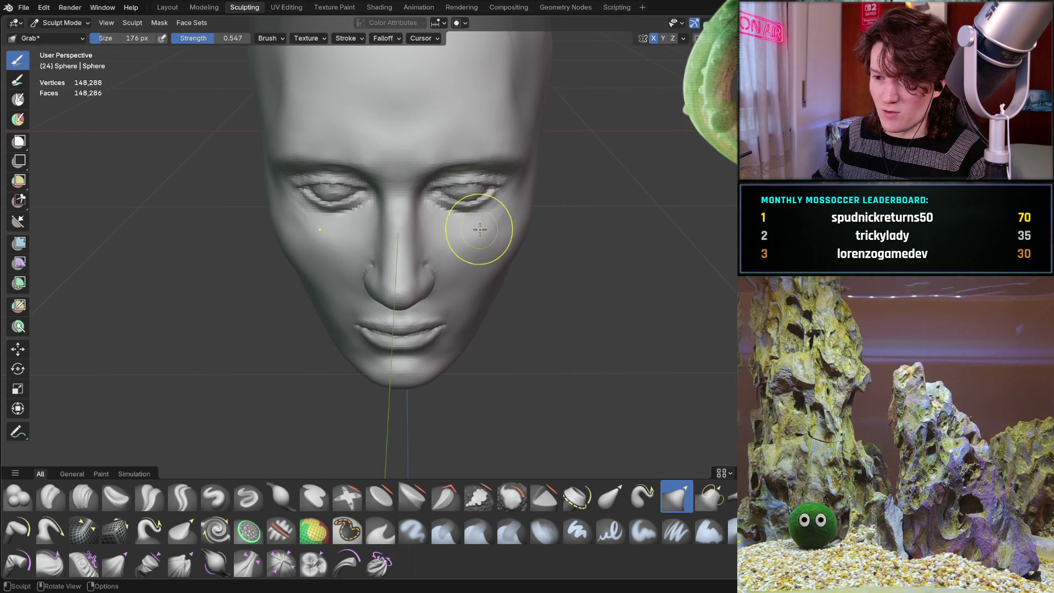
{"action": "middle_click_drag", "start_coordinate": [438, 318], "coordinate": [427, 298]}
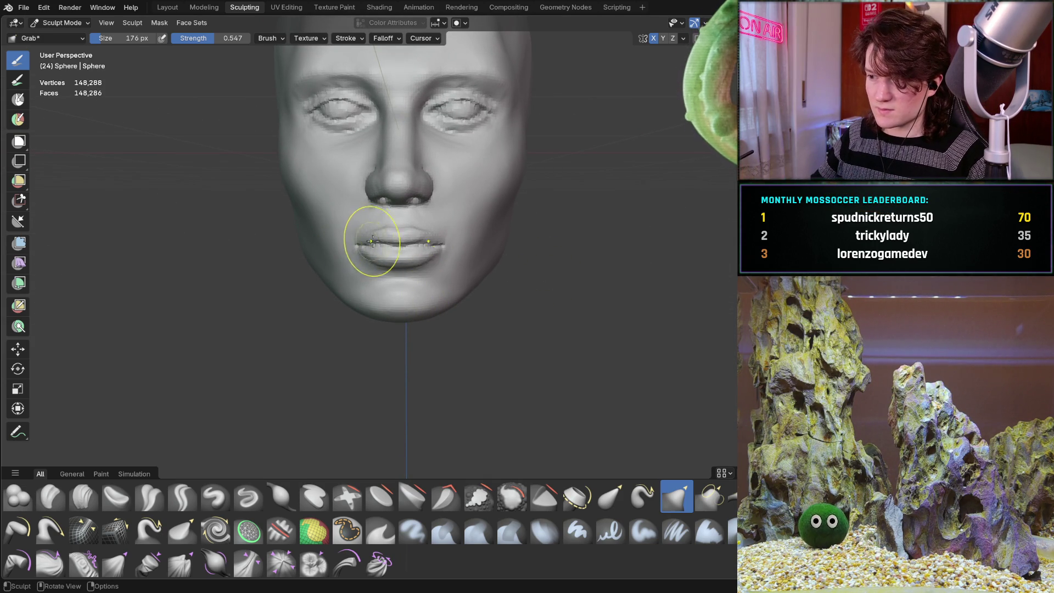
{"action": "mouse_move", "coordinate": [412, 179]}
{"action": "middle_mouse_down"}
{"action": "mouse_move", "coordinate": [390, 235]}
{"action": "mouse_move", "coordinate": [447, 182]}
{"action": "mouse_move", "coordinate": [339, 253]}
{"action": "mouse_move", "coordinate": [338, 274]}
{"action": "mouse_move", "coordinate": [332, 254]}
{"action": "middle_mouse_up"}
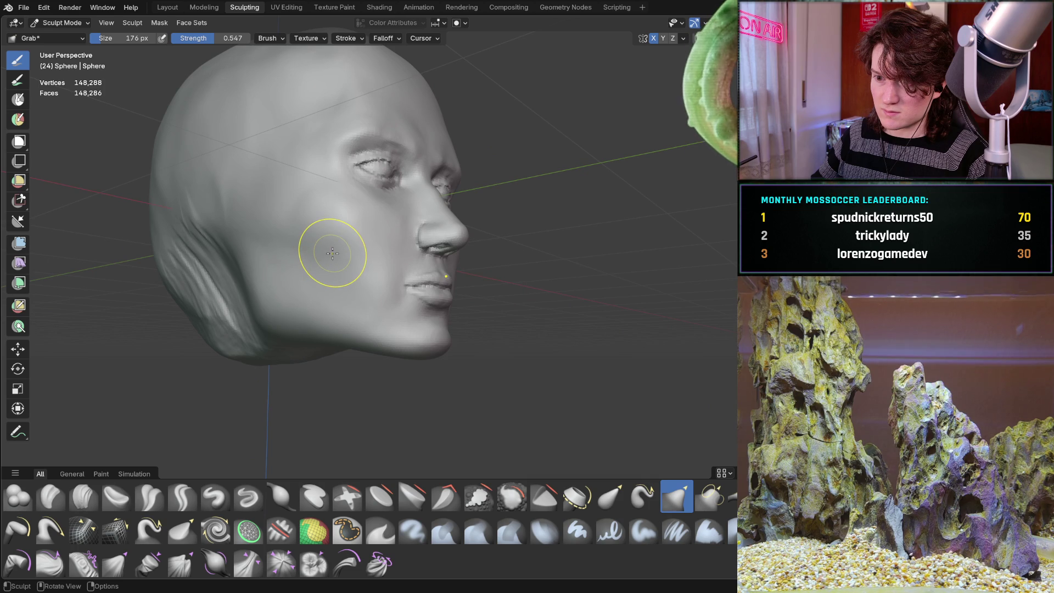
{"action": "mouse_move", "coordinate": [334, 254]}
{"action": "middle_mouse_down"}
{"action": "mouse_move", "coordinate": [389, 233]}
{"action": "mouse_move", "coordinate": [338, 235]}
{"action": "middle_mouse_up"}
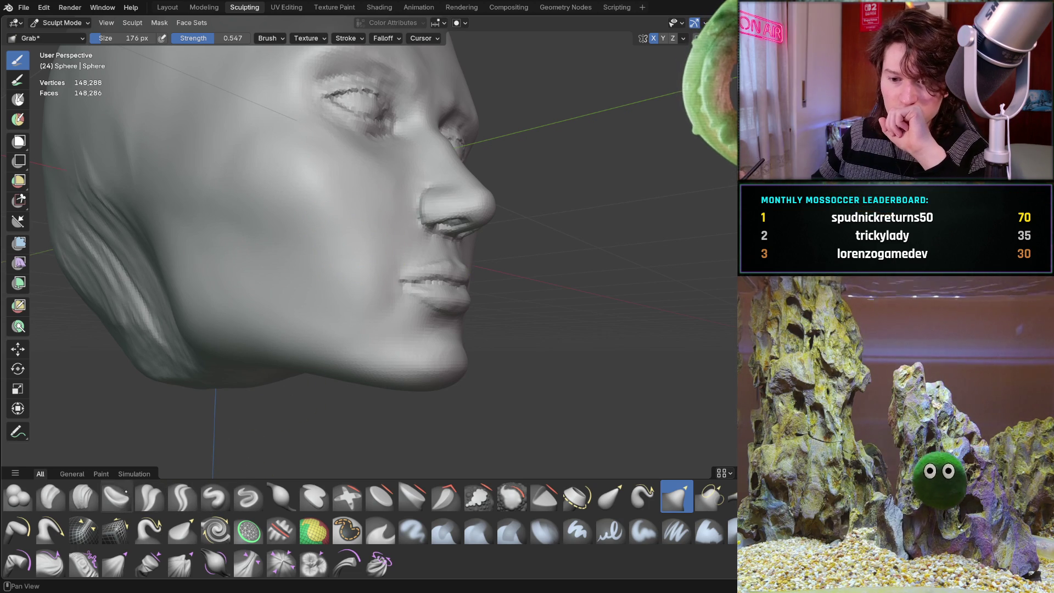
- Switch to the Clay Strips brush and build up clay on the side of the cheek
{"action": "left_click", "coordinate": [84, 497]}
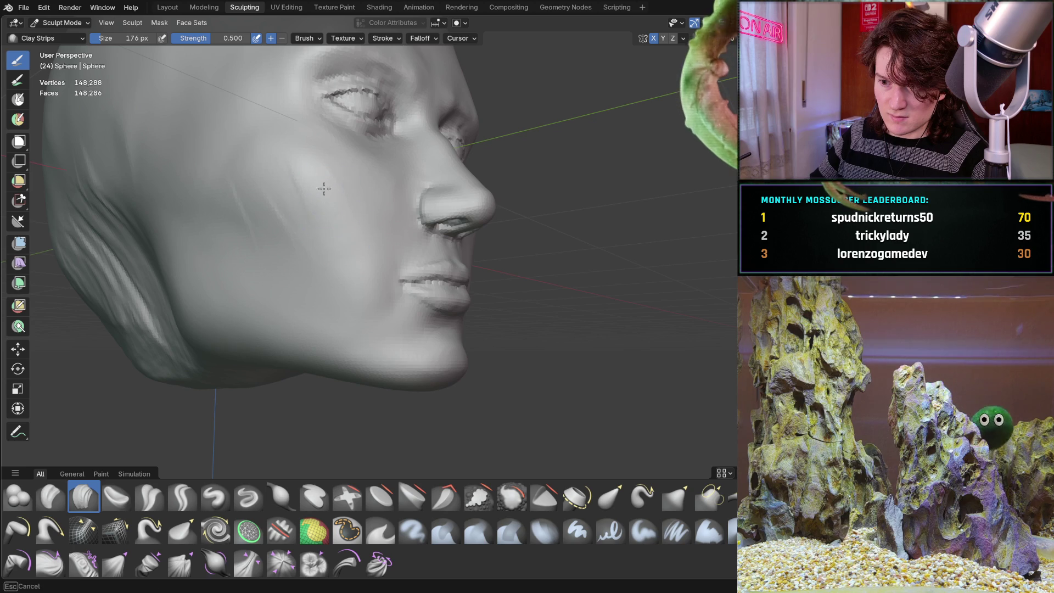
{"action": "left_click_drag", "start_coordinate": [326, 187], "coordinate": [323, 181]}
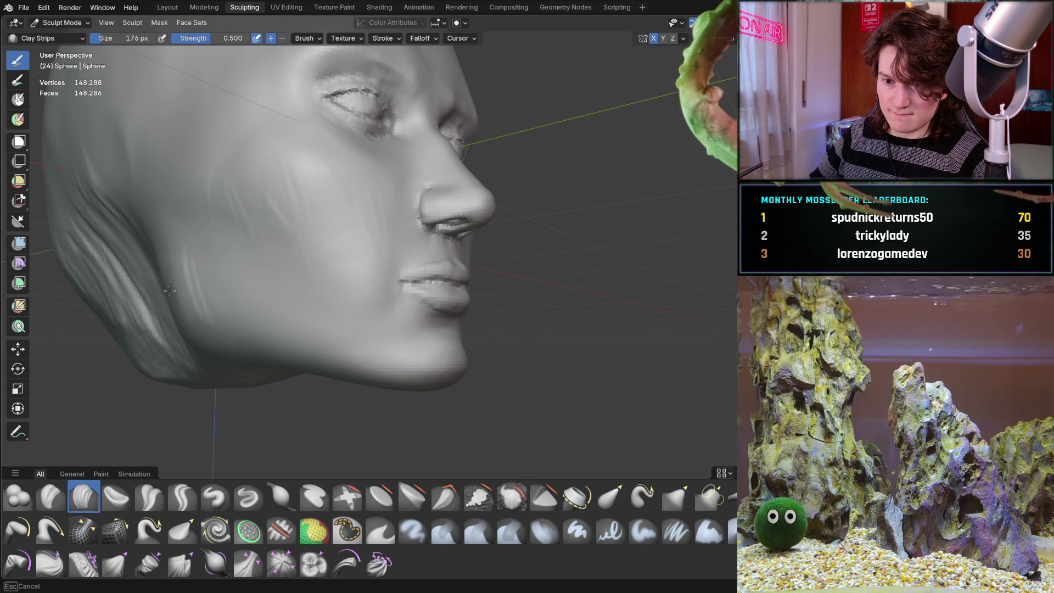
{"action": "mouse_move", "coordinate": [278, 342]}
{"action": "middle_mouse_down"}
{"action": "mouse_move", "coordinate": [352, 258]}
{"action": "mouse_move", "coordinate": [384, 306]}
{"action": "mouse_move", "coordinate": [361, 296]}
{"action": "mouse_move", "coordinate": [400, 266]}
{"action": "mouse_move", "coordinate": [400, 295]}
{"action": "mouse_move", "coordinate": [444, 370]}
{"action": "middle_mouse_up"}
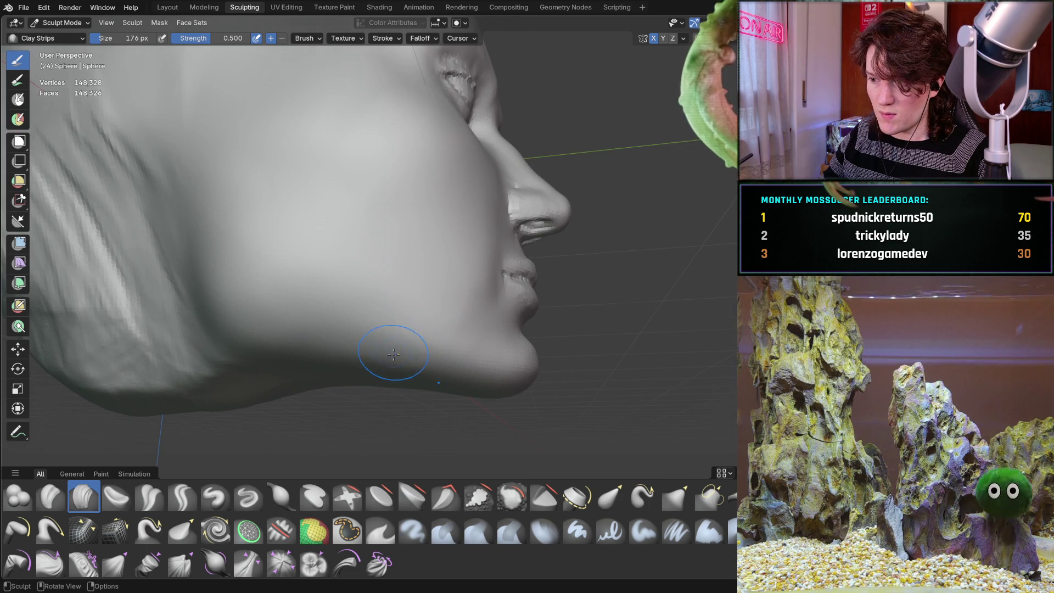
{"action": "scroll", "coordinate": [394, 351], "scroll_direction": "down", "scroll_amount": 1}
{"action": "scroll", "coordinate": [389, 365], "scroll_direction": "up", "scroll_amount": 2}
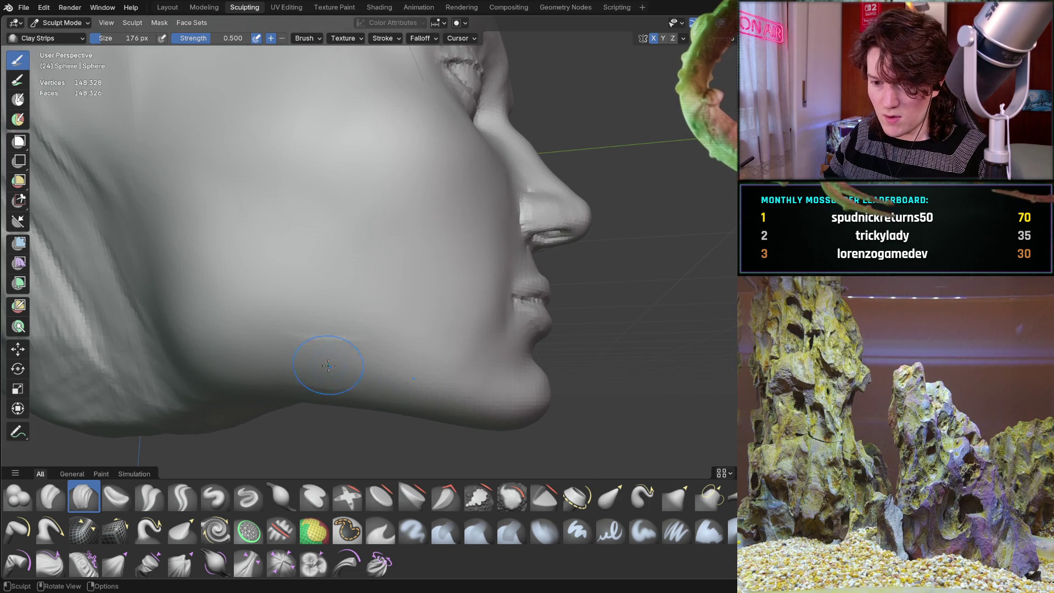
- Orbit and zoom around the head, comparing front, profile and three-quarter views of the jaw
{"action": "middle_click_drag", "start_coordinate": [379, 359], "coordinate": [327, 362]}
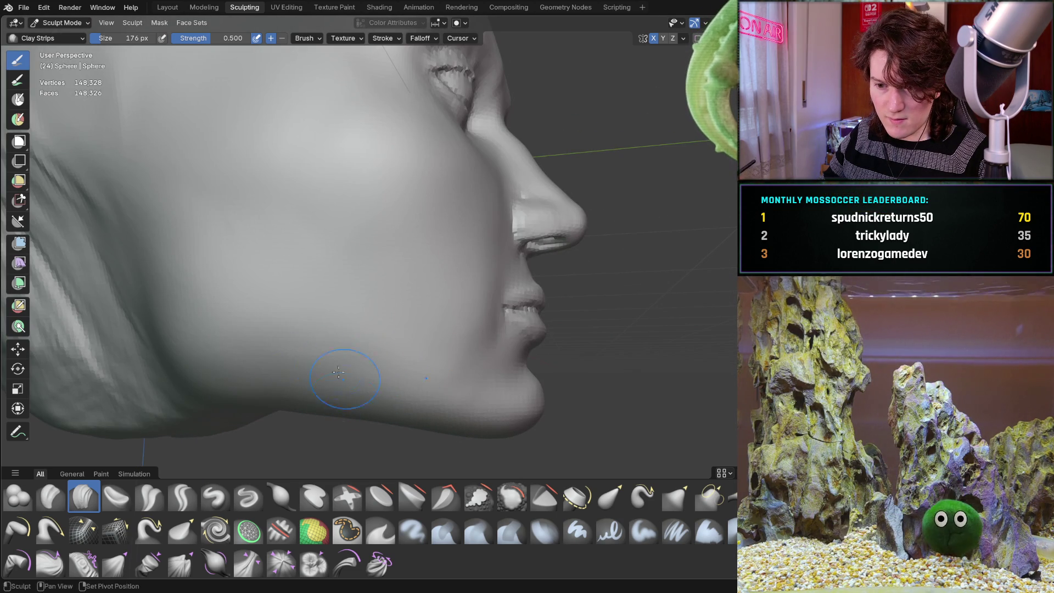
{"action": "scroll", "coordinate": [389, 261], "scroll_direction": "down", "scroll_amount": 3}
{"action": "mouse_move", "coordinate": [370, 295]}
{"action": "middle_mouse_down"}
{"action": "mouse_move", "coordinate": [329, 317]}
{"action": "mouse_move", "coordinate": [417, 281]}
{"action": "mouse_move", "coordinate": [412, 266]}
{"action": "mouse_move", "coordinate": [404, 287]}
{"action": "mouse_move", "coordinate": [366, 317]}
{"action": "middle_mouse_up"}
{"action": "scroll", "coordinate": [353, 313], "scroll_direction": "up", "scroll_amount": 2}
{"action": "scroll", "coordinate": [282, 356], "scroll_direction": "up", "scroll_amount": 2}
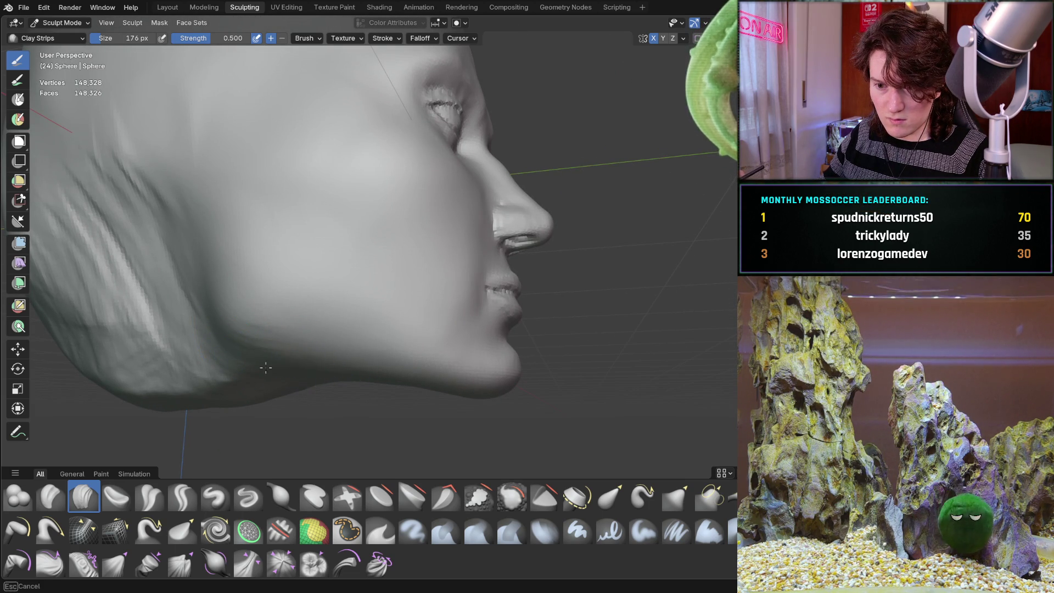
{"action": "middle_click_drag", "start_coordinate": [307, 363], "coordinate": [325, 352]}
{"action": "mouse_move", "coordinate": [404, 301]}
{"action": "middle_mouse_down"}
{"action": "mouse_move", "coordinate": [350, 277]}
{"action": "mouse_move", "coordinate": [309, 298]}
{"action": "mouse_move", "coordinate": [305, 281]}
{"action": "mouse_move", "coordinate": [301, 310]}
{"action": "mouse_move", "coordinate": [339, 301]}
{"action": "middle_mouse_up"}
{"action": "scroll", "coordinate": [297, 313], "scroll_direction": "up", "scroll_amount": 4}
{"action": "scroll", "coordinate": [298, 313], "scroll_direction": "up", "scroll_amount": 2}
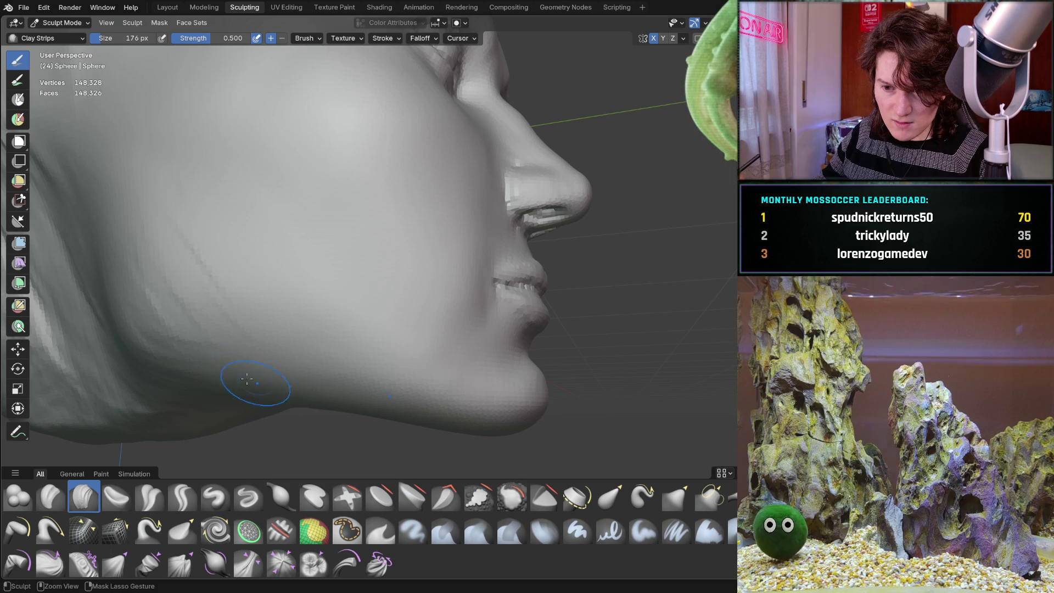
- Orbit and zoom around the jaw profile, ending on a front view of the face from above
{"action": "mouse_move", "coordinate": [329, 336]}
{"action": "middle_mouse_down"}
{"action": "mouse_move", "coordinate": [349, 337]}
{"action": "mouse_move", "coordinate": [348, 295]}
{"action": "middle_mouse_up"}
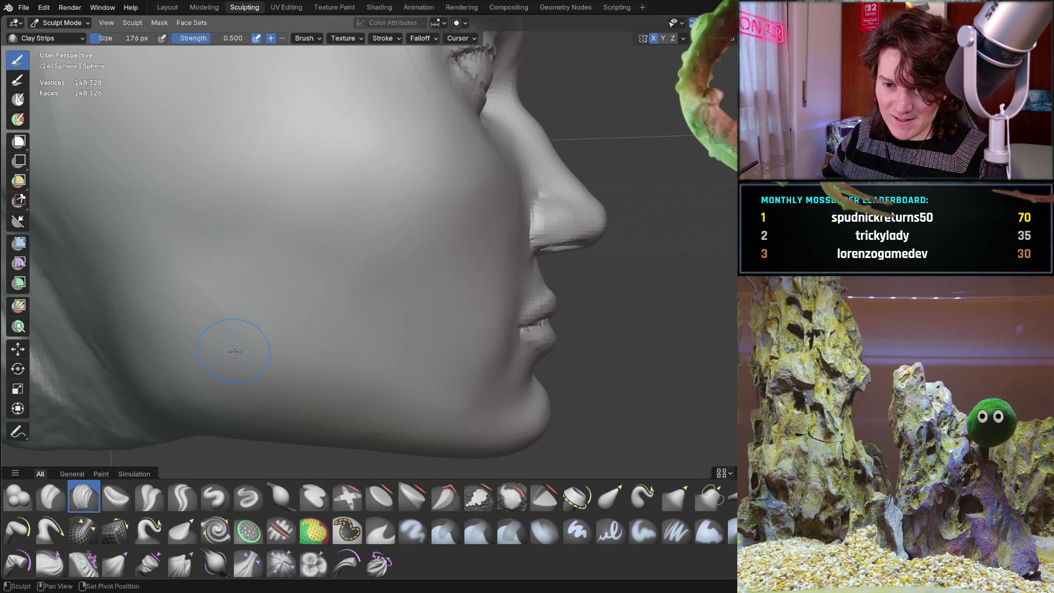
{"action": "middle_click_drag", "start_coordinate": [246, 388], "coordinate": [320, 266]}
{"action": "mouse_move", "coordinate": [424, 306]}
{"action": "middle_mouse_down"}
{"action": "mouse_move", "coordinate": [341, 319]}
{"action": "mouse_move", "coordinate": [329, 294]}
{"action": "mouse_move", "coordinate": [353, 289]}
{"action": "mouse_move", "coordinate": [346, 303]}
{"action": "mouse_move", "coordinate": [428, 263]}
{"action": "mouse_move", "coordinate": [400, 313]}
{"action": "mouse_move", "coordinate": [428, 283]}
{"action": "middle_mouse_up"}
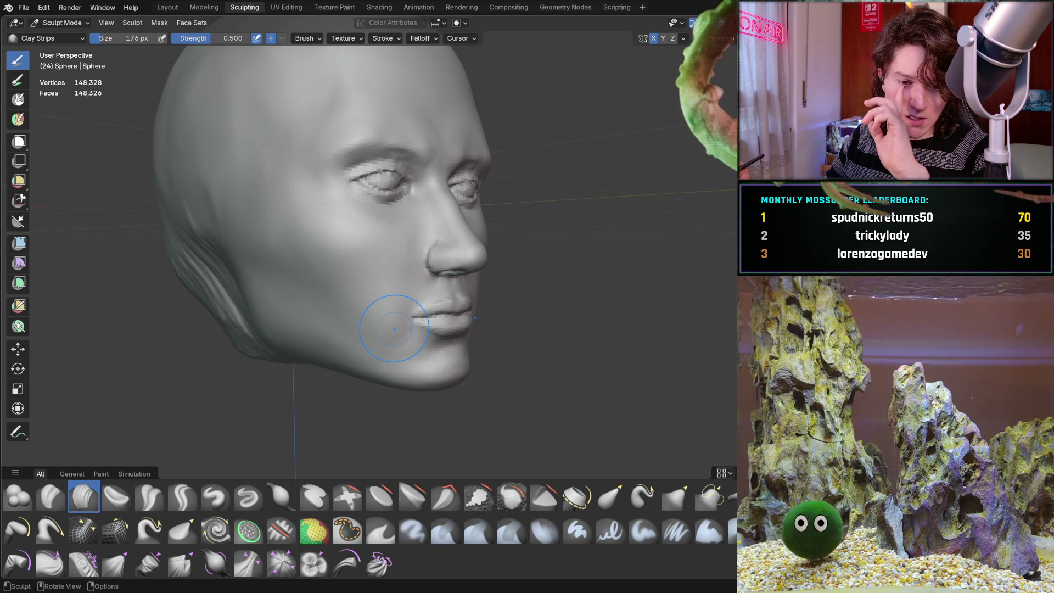
{"action": "middle_click_drag", "start_coordinate": [365, 285], "coordinate": [392, 298]}
{"action": "scroll", "coordinate": [391, 298], "scroll_direction": "up", "scroll_amount": 2}
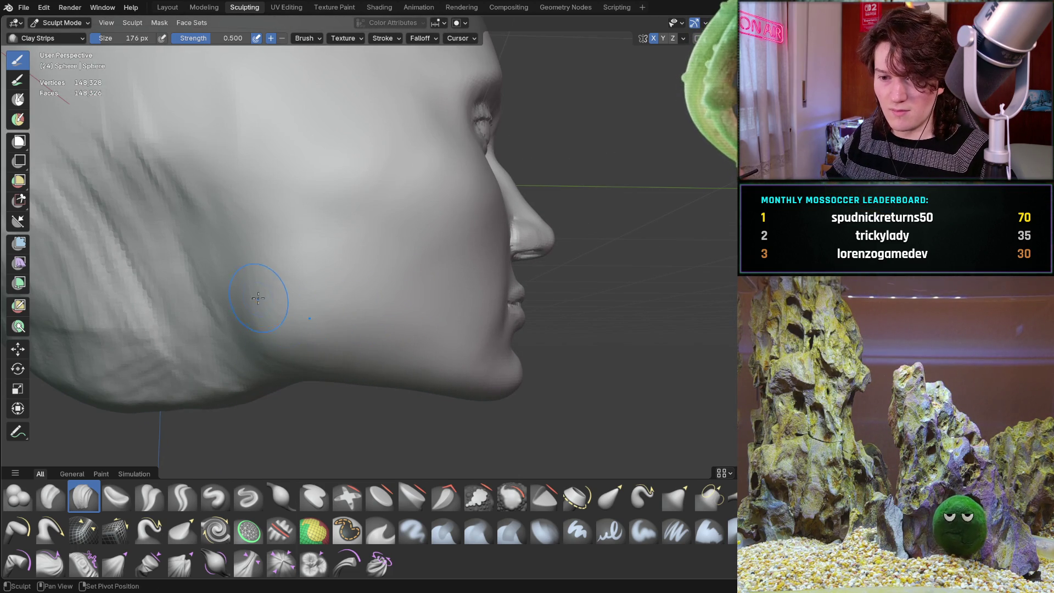
{"action": "mouse_move", "coordinate": [471, 377]}
{"action": "middle_mouse_down"}
{"action": "mouse_move", "coordinate": [412, 278]}
{"action": "mouse_move", "coordinate": [385, 316]}
{"action": "mouse_move", "coordinate": [485, 297]}
{"action": "middle_mouse_up"}
{"action": "scroll", "coordinate": [478, 305], "scroll_direction": "up", "scroll_amount": 2}
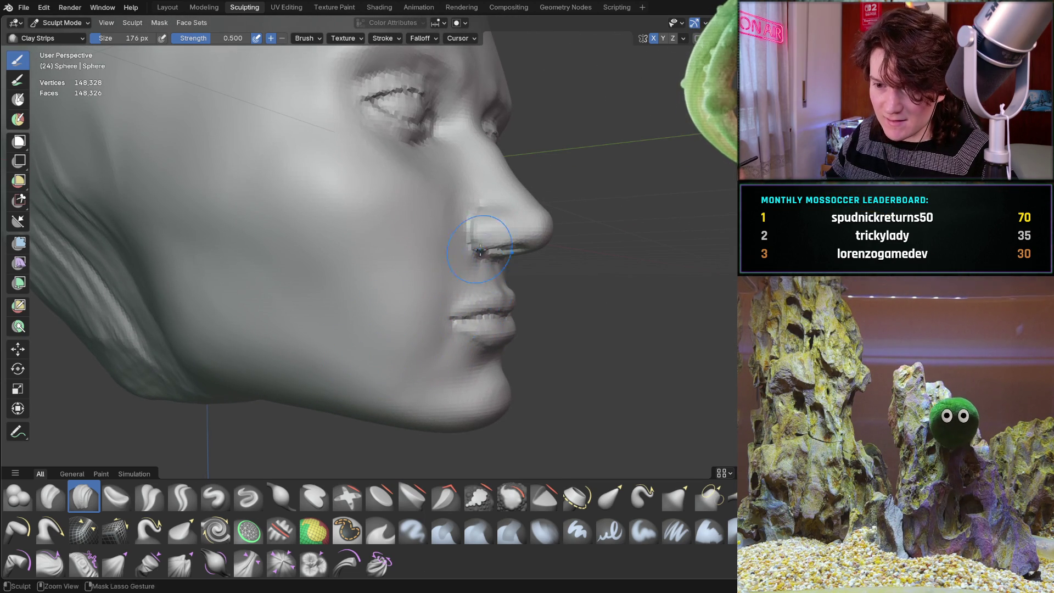
{"action": "scroll", "coordinate": [375, 314], "scroll_direction": "down", "scroll_amount": 2}
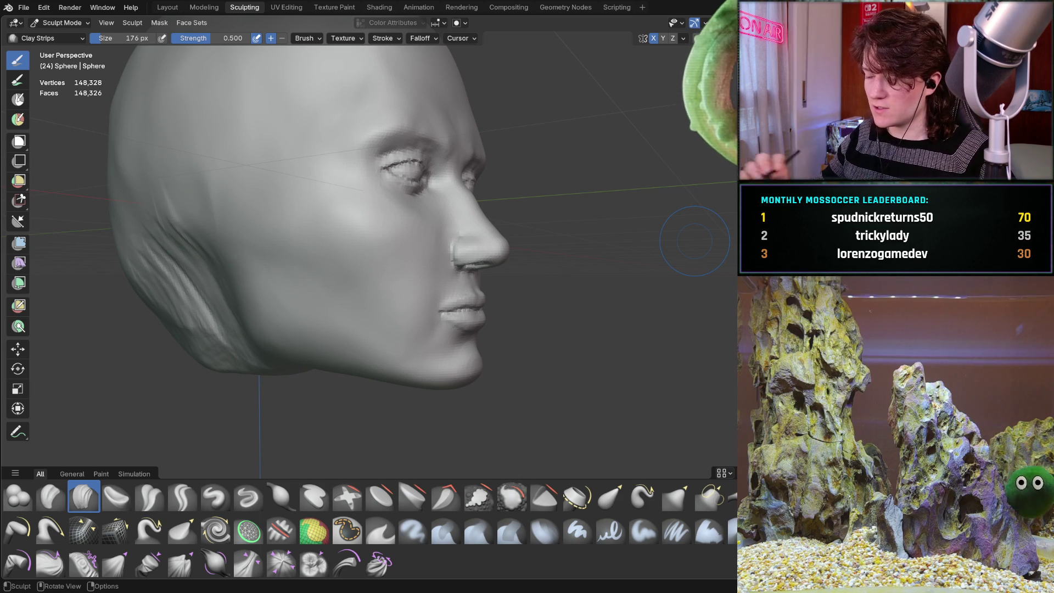
{"action": "mouse_move", "coordinate": [400, 255]}
{"action": "middle_mouse_down"}
{"action": "mouse_move", "coordinate": [357, 313]}
{"action": "mouse_move", "coordinate": [398, 291]}
{"action": "mouse_move", "coordinate": [392, 268]}
{"action": "mouse_move", "coordinate": [395, 283]}
{"action": "mouse_move", "coordinate": [418, 242]}
{"action": "mouse_move", "coordinate": [407, 245]}
{"action": "middle_mouse_up"}
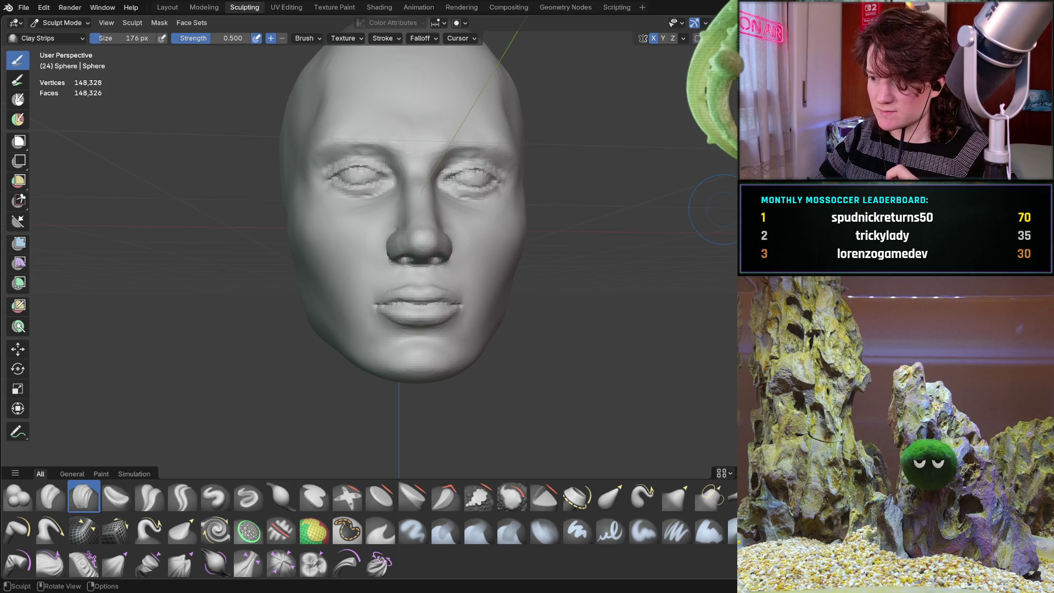
- Switch to Grab, enlarge the radius to 612 then 742 px, and pull the cheek and jaw
{"action": "mouse_move", "coordinate": [440, 250]}
{"action": "middle_mouse_down"}
{"action": "mouse_move", "coordinate": [422, 238]}
{"action": "mouse_move", "coordinate": [434, 253]}
{"action": "middle_mouse_up"}
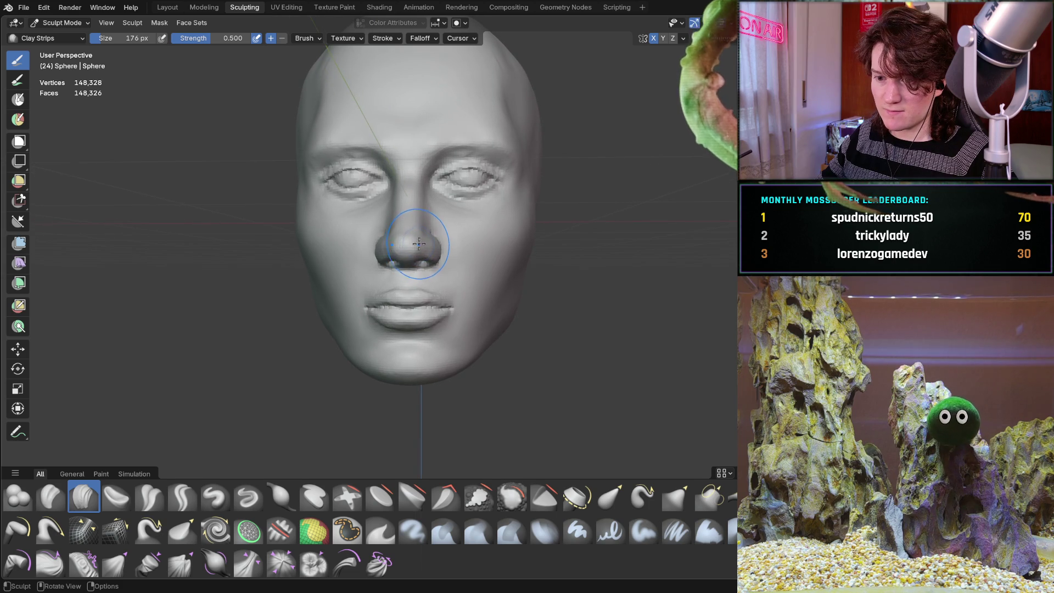
{"action": "mouse_move", "coordinate": [425, 247]}
{"action": "middle_mouse_down"}
{"action": "mouse_move", "coordinate": [448, 247]}
{"action": "mouse_move", "coordinate": [391, 247]}
{"action": "mouse_move", "coordinate": [428, 303]}
{"action": "mouse_move", "coordinate": [424, 271]}
{"action": "mouse_move", "coordinate": [418, 328]}
{"action": "mouse_move", "coordinate": [428, 272]}
{"action": "middle_mouse_up"}
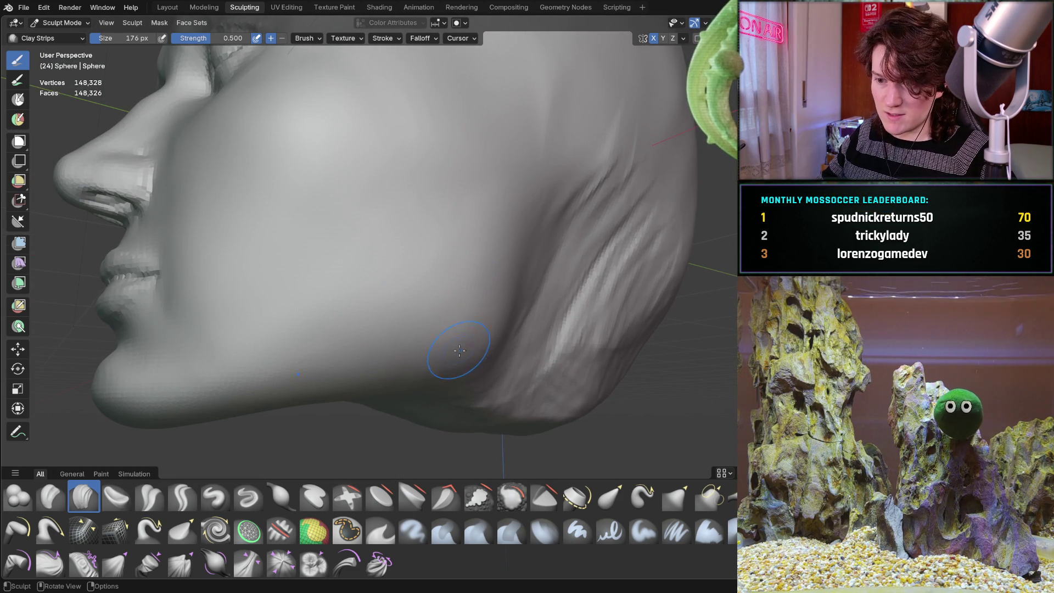
{"action": "middle_click_drag", "start_coordinate": [433, 339], "coordinate": [390, 393]}
{"action": "key", "text": "g"}
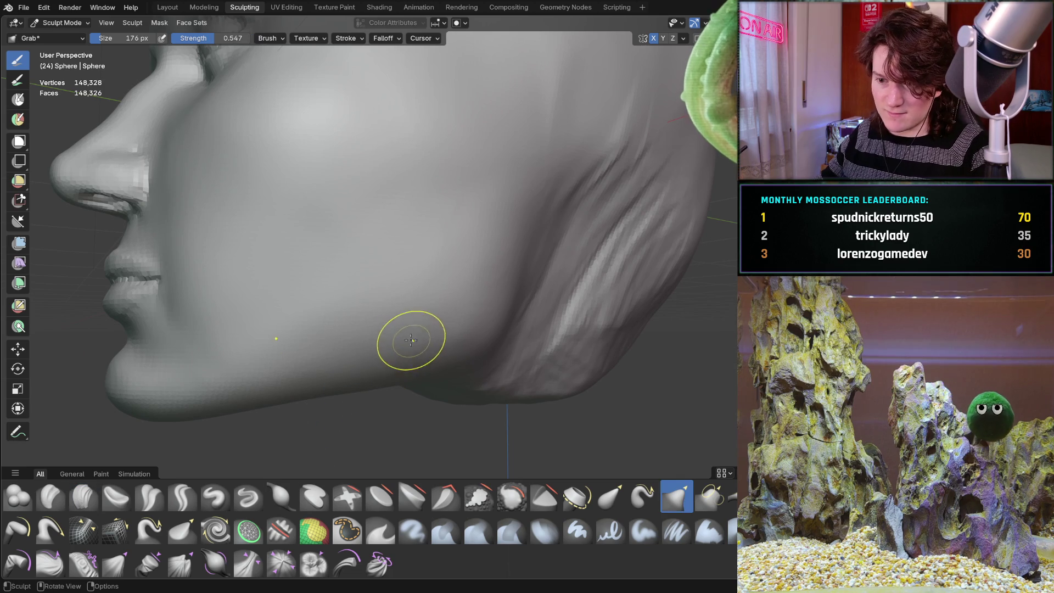
{"action": "key", "text": "f"}
{"action": "left_click", "coordinate": [488, 324]}
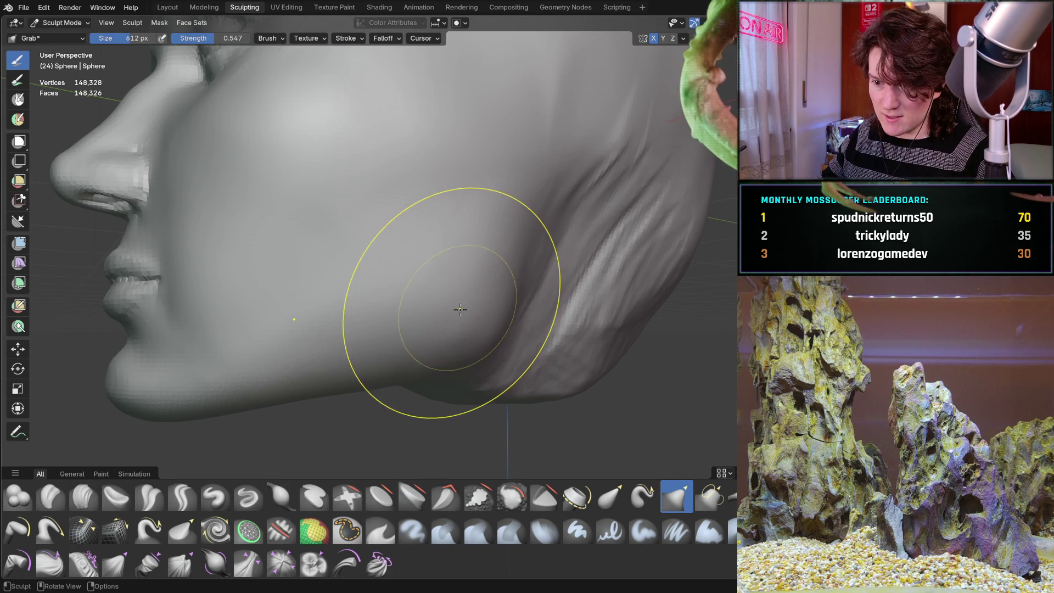
{"action": "key", "text": "f"}
{"action": "left_click", "coordinate": [452, 320]}
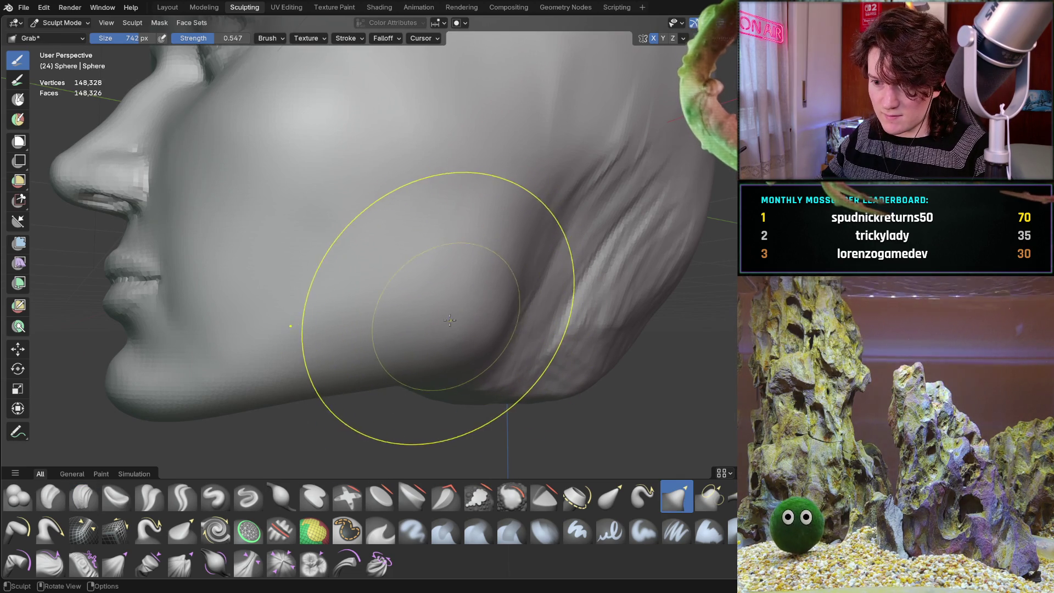
{"action": "mouse_move", "coordinate": [406, 335]}
{"action": "left_mouse_down"}
{"action": "mouse_move", "coordinate": [353, 356]}
{"action": "mouse_move", "coordinate": [352, 372]}
{"action": "mouse_move", "coordinate": [341, 352]}
{"action": "left_mouse_up"}
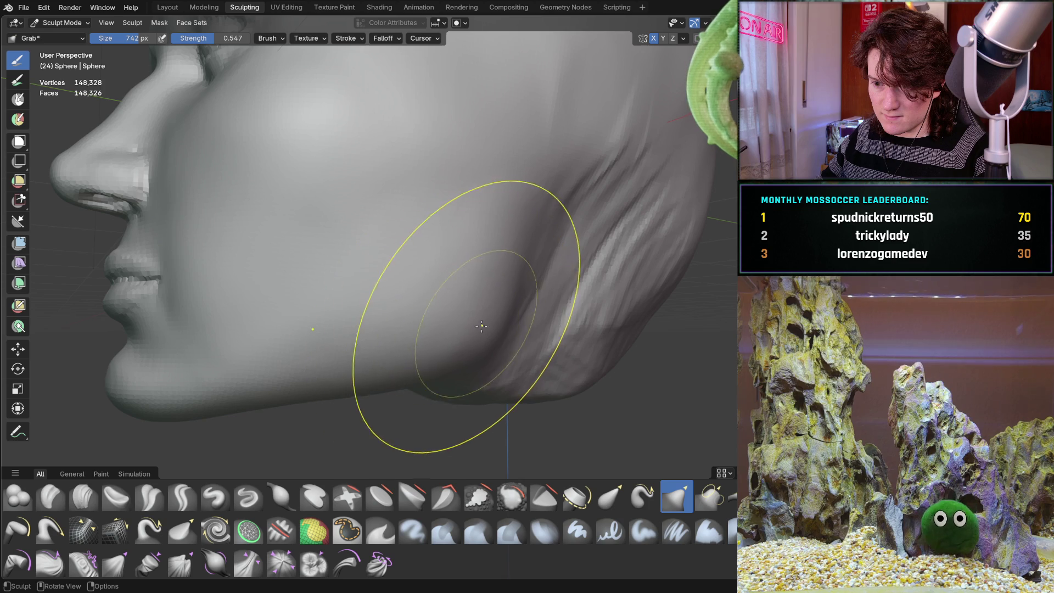
- From a three-quarter view, pull the cheek and jaw toward the lower right
{"action": "mouse_move", "coordinate": [447, 254]}
{"action": "middle_mouse_down"}
{"action": "mouse_move", "coordinate": [483, 235]}
{"action": "mouse_move", "coordinate": [401, 287]}
{"action": "mouse_move", "coordinate": [467, 300]}
{"action": "mouse_move", "coordinate": [447, 271]}
{"action": "mouse_move", "coordinate": [459, 278]}
{"action": "mouse_move", "coordinate": [409, 263]}
{"action": "mouse_move", "coordinate": [434, 303]}
{"action": "mouse_move", "coordinate": [480, 285]}
{"action": "mouse_move", "coordinate": [480, 271]}
{"action": "mouse_move", "coordinate": [502, 283]}
{"action": "mouse_move", "coordinate": [478, 289]}
{"action": "mouse_move", "coordinate": [499, 275]}
{"action": "middle_mouse_up"}
{"action": "mouse_move", "coordinate": [473, 309]}
{"action": "middle_mouse_down"}
{"action": "mouse_move", "coordinate": [481, 259]}
{"action": "mouse_move", "coordinate": [467, 270]}
{"action": "mouse_move", "coordinate": [472, 258]}
{"action": "mouse_move", "coordinate": [377, 235]}
{"action": "mouse_move", "coordinate": [417, 253]}
{"action": "mouse_move", "coordinate": [407, 280]}
{"action": "mouse_move", "coordinate": [544, 298]}
{"action": "mouse_move", "coordinate": [511, 291]}
{"action": "mouse_move", "coordinate": [483, 264]}
{"action": "mouse_move", "coordinate": [506, 287]}
{"action": "mouse_move", "coordinate": [490, 295]}
{"action": "middle_mouse_up"}
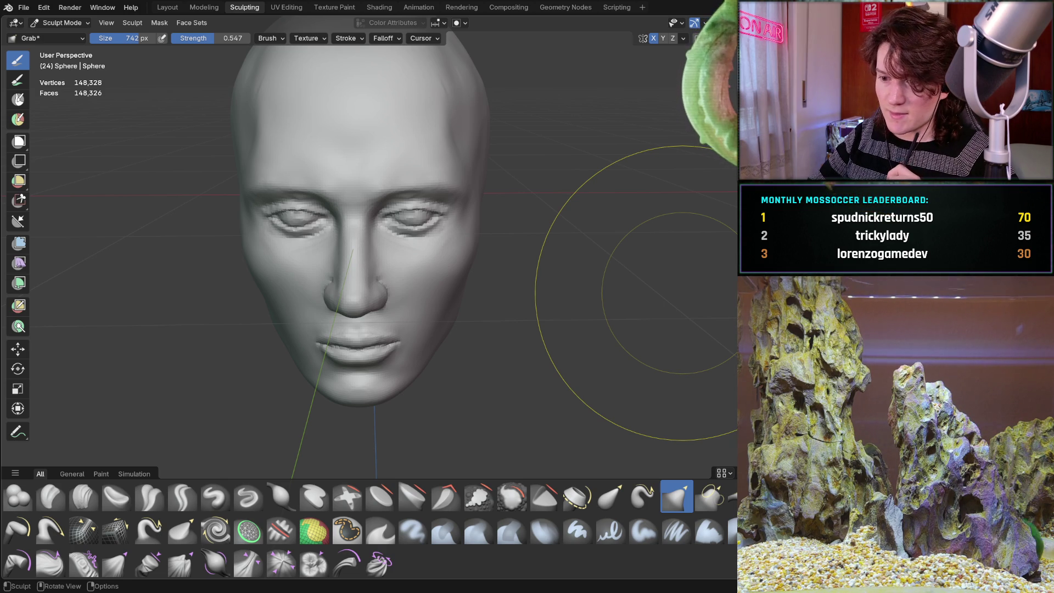
{"action": "mouse_move", "coordinate": [424, 318]}
{"action": "middle_mouse_down"}
{"action": "mouse_move", "coordinate": [456, 269]}
{"action": "mouse_move", "coordinate": [483, 318]}
{"action": "middle_mouse_up"}
{"action": "scroll", "coordinate": [505, 341], "scroll_direction": "up", "scroll_amount": 4}
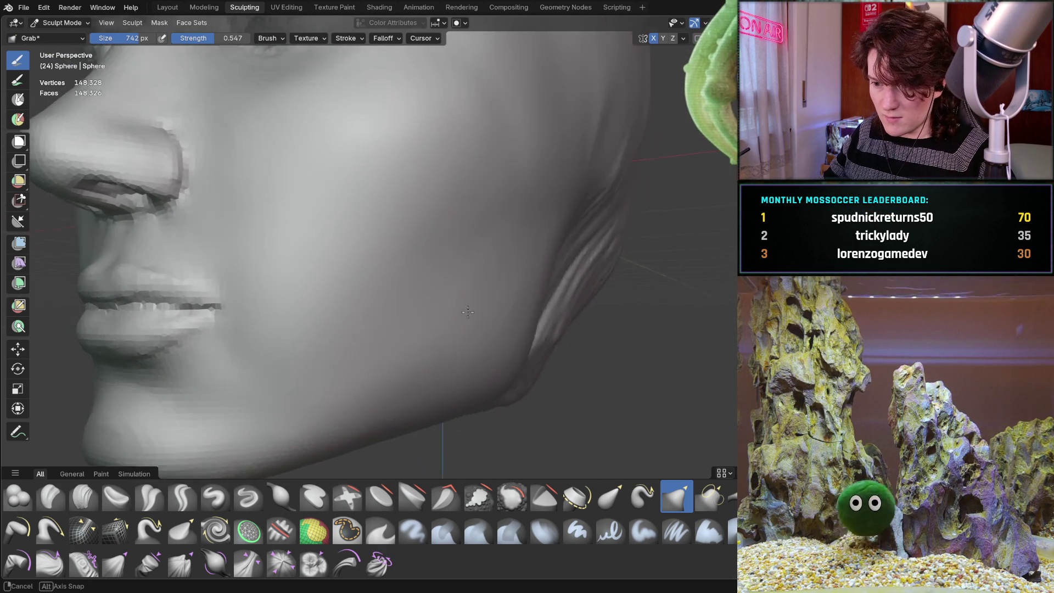
{"action": "mouse_move", "coordinate": [506, 342]}
{"action": "left_mouse_down"}
{"action": "mouse_move", "coordinate": [515, 355]}
{"action": "mouse_move", "coordinate": [483, 379]}
{"action": "left_mouse_up"}
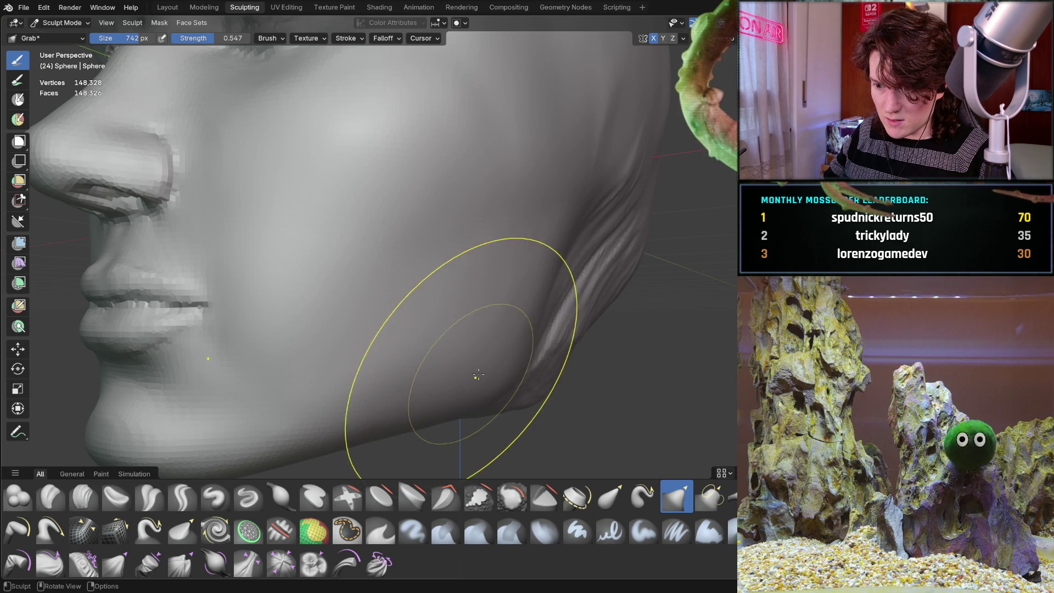
- Return to a low front view of the face and switch back to the Clay Strips brush
{"action": "mouse_move", "coordinate": [536, 305]}
{"action": "middle_mouse_down"}
{"action": "mouse_move", "coordinate": [541, 341]}
{"action": "mouse_move", "coordinate": [480, 257]}
{"action": "middle_mouse_up"}
{"action": "scroll", "coordinate": [480, 257], "scroll_direction": "down", "scroll_amount": 3}
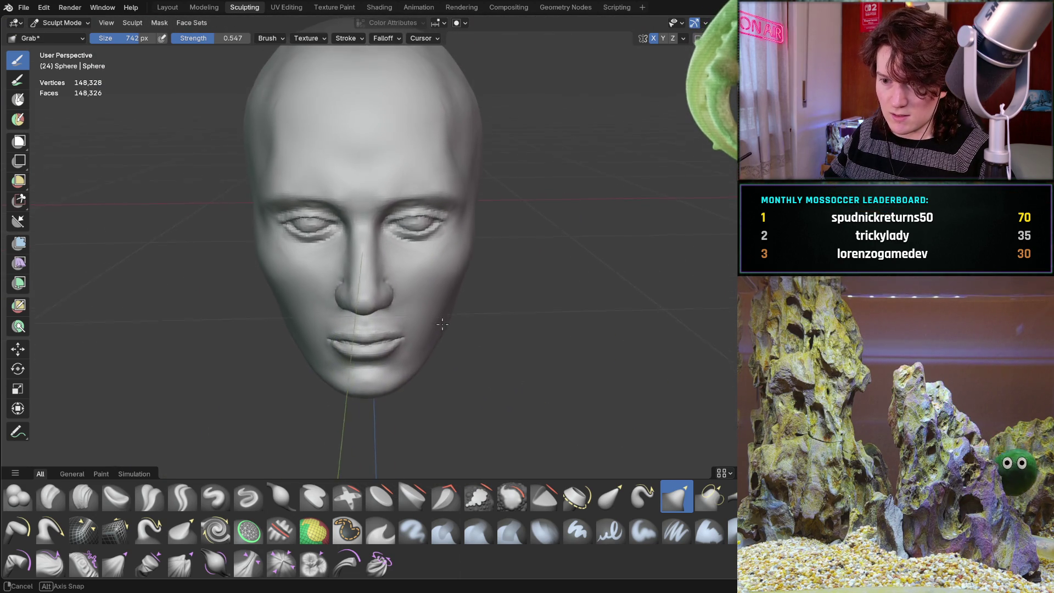
{"action": "mouse_move", "coordinate": [503, 309]}
{"action": "middle_mouse_down"}
{"action": "mouse_move", "coordinate": [473, 322]}
{"action": "mouse_move", "coordinate": [506, 297]}
{"action": "middle_mouse_up"}
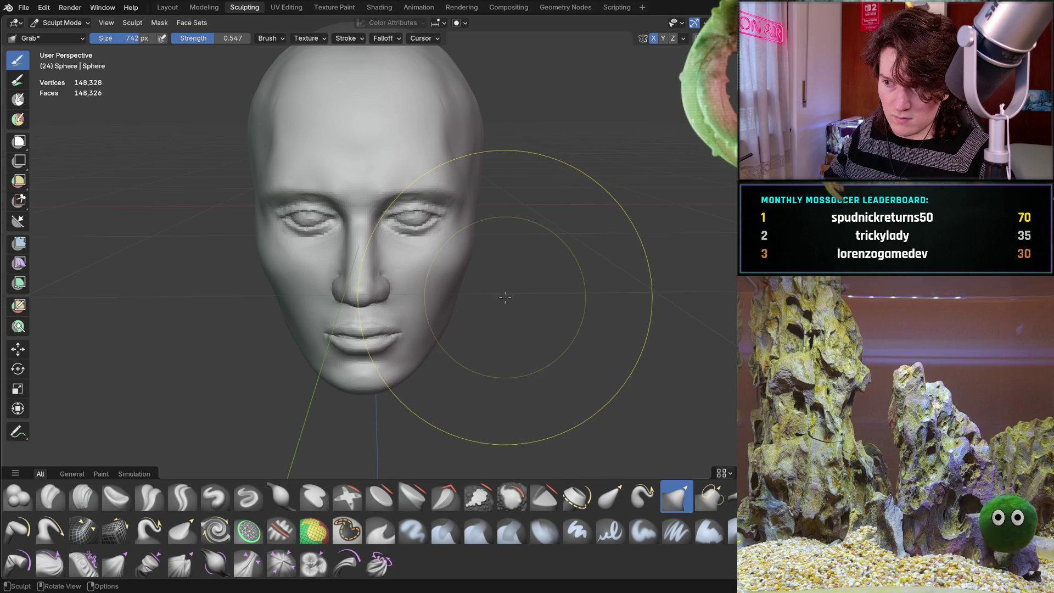
{"action": "scroll", "coordinate": [486, 236], "scroll_direction": "up", "scroll_amount": 6}
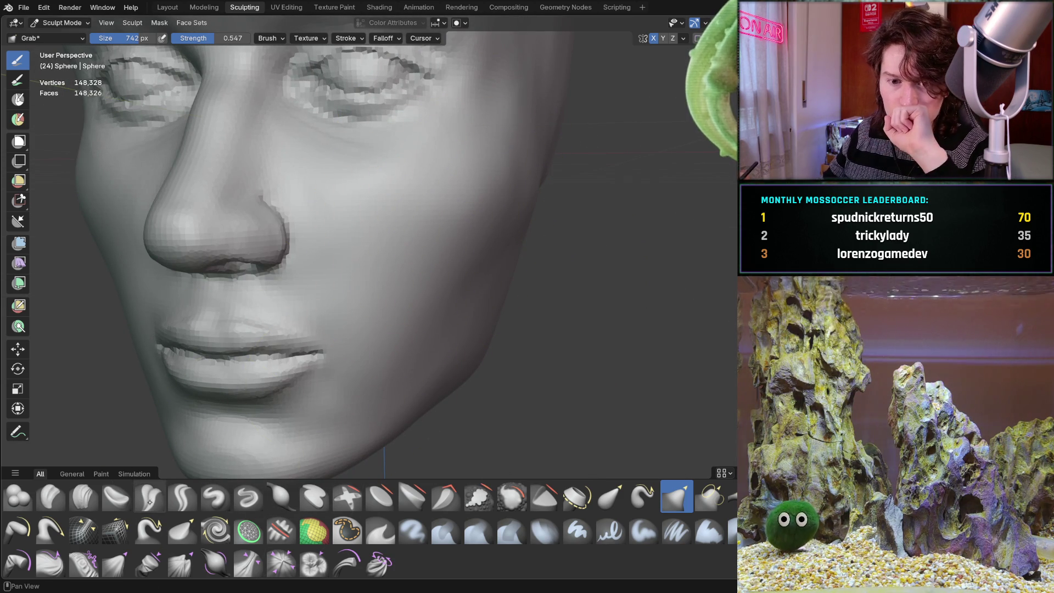
{"action": "left_click", "coordinate": [82, 498]}
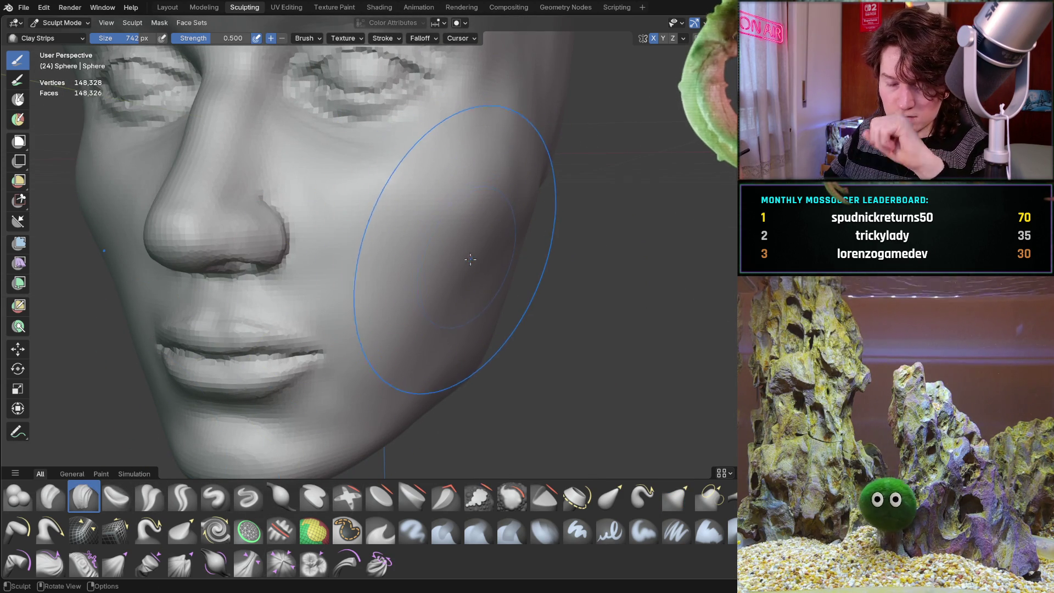
- Shrink the Clay Strips brush radius to 426 px, then to 336 px
{"action": "key", "text": "f"}
{"action": "left_click", "coordinate": [438, 249]}
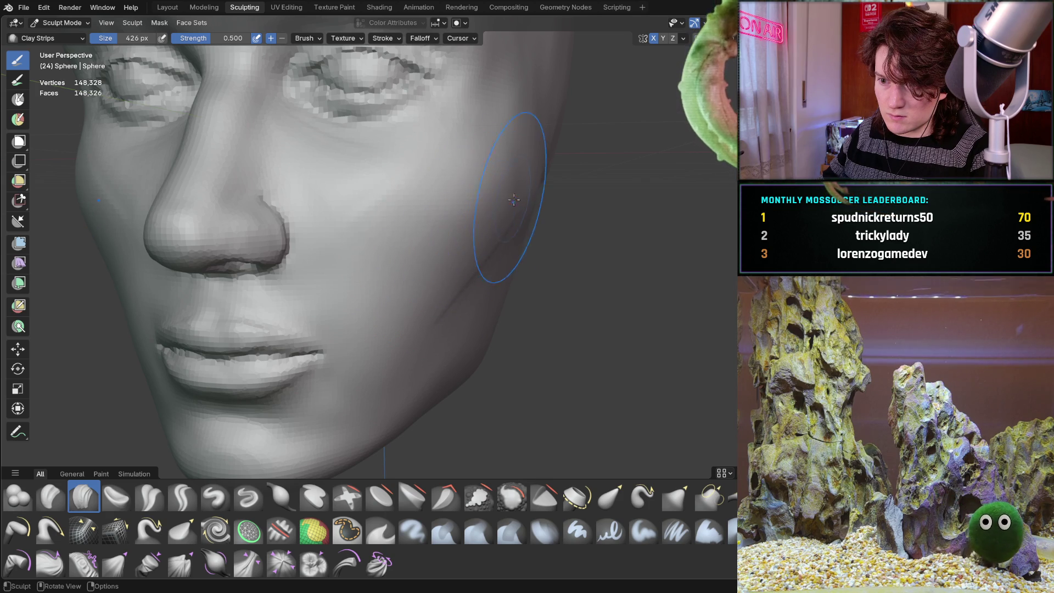
{"action": "key", "text": "f"}
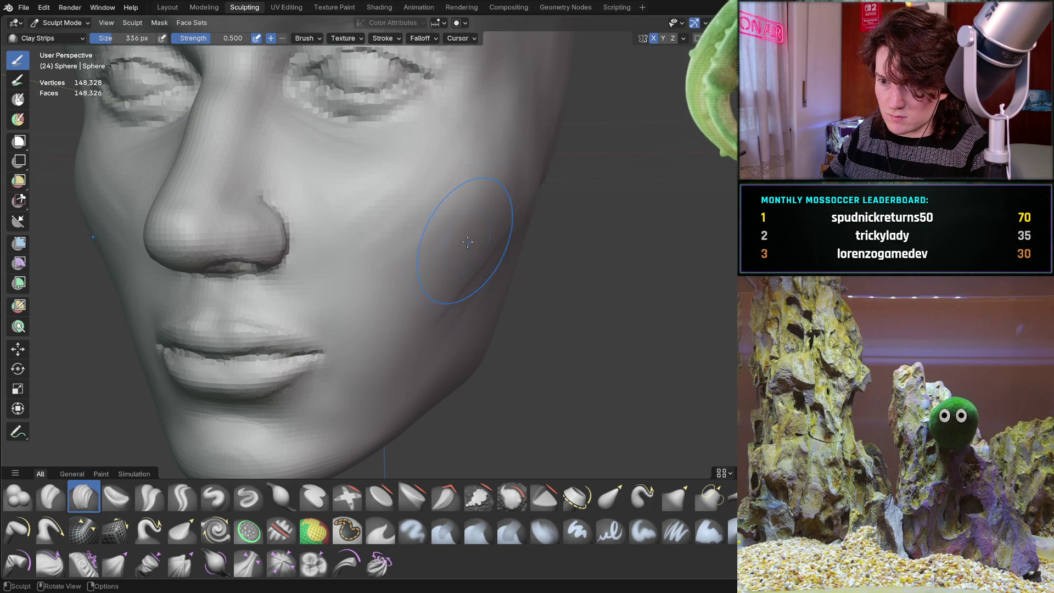
{"action": "left_click", "coordinate": [474, 237]}
- Orbit from three-quarter to side profile and back to front, zooming out to the whole face
{"action": "middle_click_drag", "start_coordinate": [511, 172], "coordinate": [377, 254]}
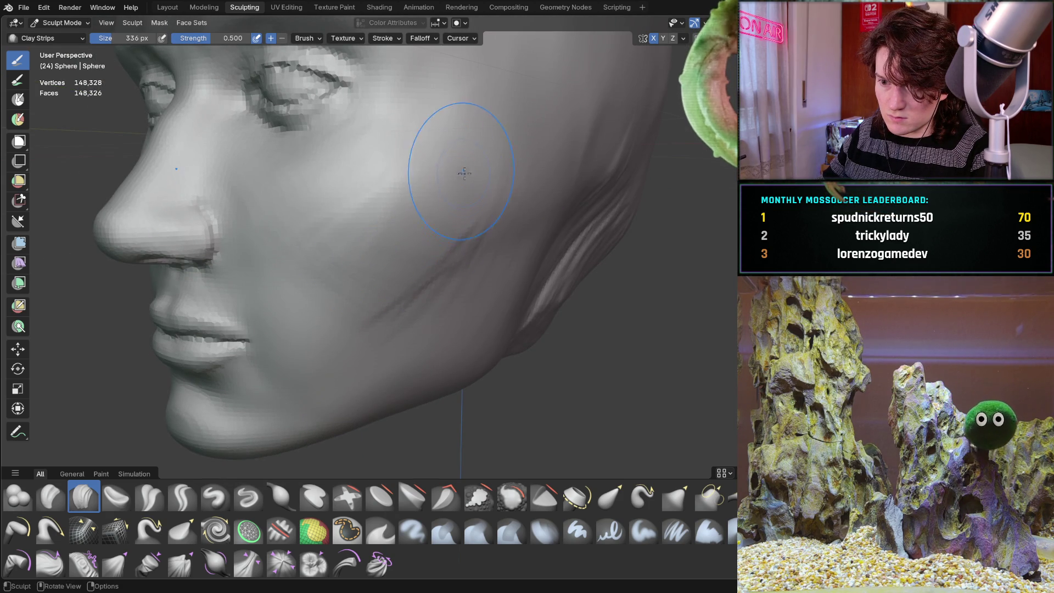
{"action": "mouse_move", "coordinate": [447, 213]}
{"action": "middle_mouse_down"}
{"action": "mouse_move", "coordinate": [437, 209]}
{"action": "mouse_move", "coordinate": [442, 238]}
{"action": "mouse_move", "coordinate": [469, 276]}
{"action": "middle_mouse_up"}
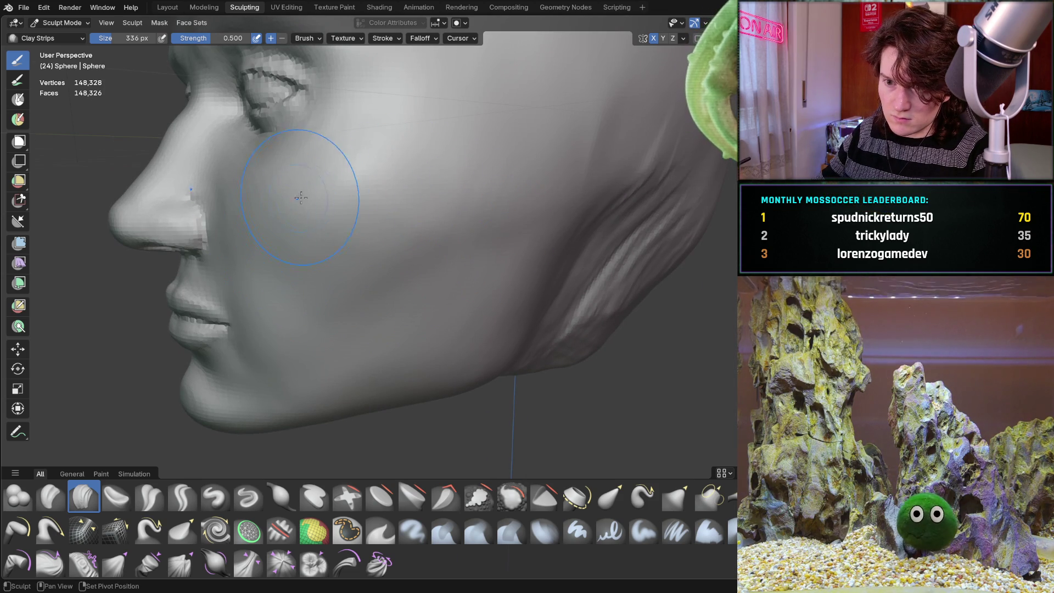
{"action": "mouse_move", "coordinate": [456, 261]}
{"action": "middle_mouse_down"}
{"action": "mouse_move", "coordinate": [456, 198]}
{"action": "mouse_move", "coordinate": [443, 248]}
{"action": "mouse_move", "coordinate": [489, 197]}
{"action": "mouse_move", "coordinate": [339, 306]}
{"action": "middle_mouse_up"}
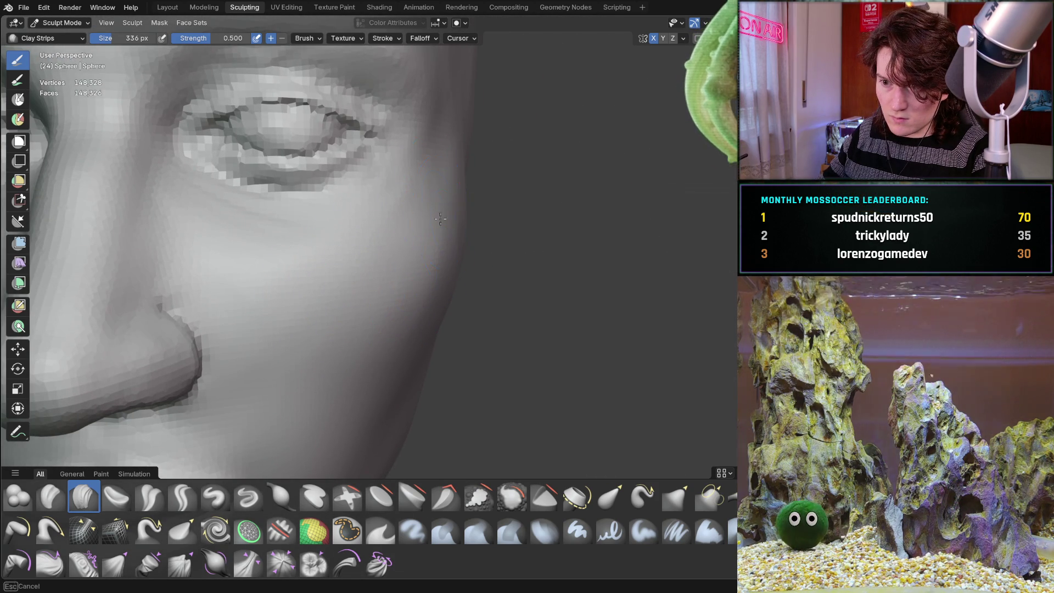
{"action": "scroll", "coordinate": [424, 271], "scroll_direction": "down", "scroll_amount": 6}
{"action": "middle_click_drag", "start_coordinate": [424, 271], "coordinate": [455, 249]}
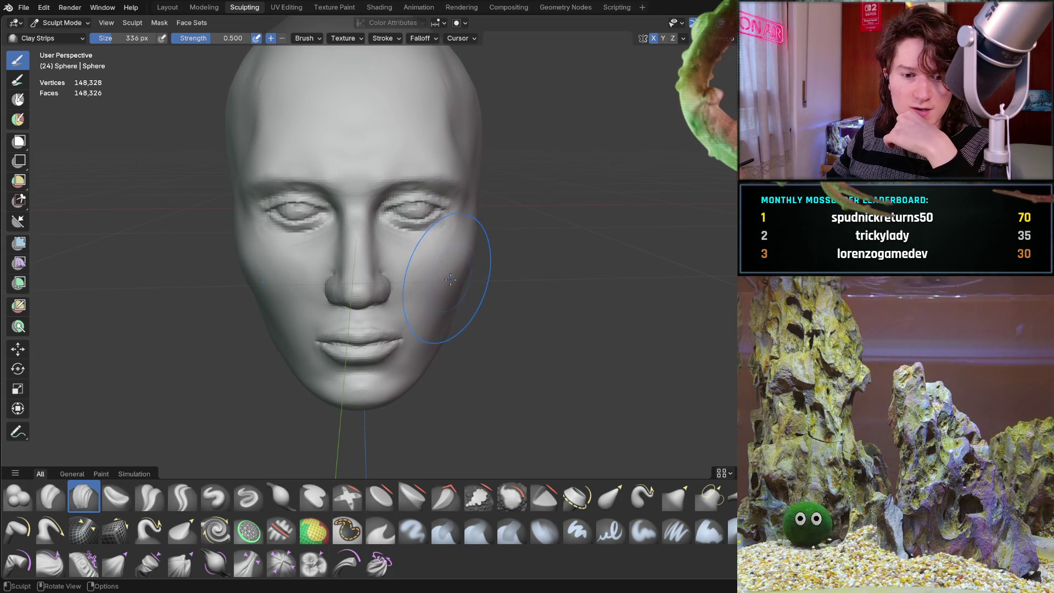
{"action": "middle_click_drag", "start_coordinate": [436, 289], "coordinate": [420, 305]}
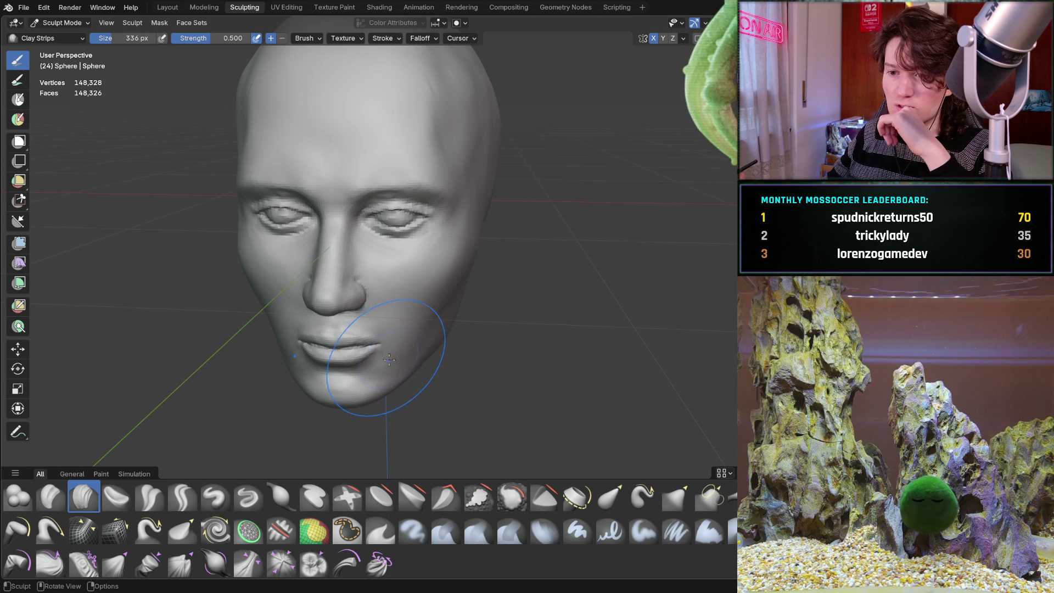
{"action": "middle_click_drag", "start_coordinate": [393, 297], "coordinate": [410, 297]}
{"action": "mouse_move", "coordinate": [402, 339]}
{"action": "middle_mouse_down"}
{"action": "mouse_move", "coordinate": [402, 306]}
{"action": "mouse_move", "coordinate": [424, 283]}
{"action": "mouse_move", "coordinate": [395, 306]}
{"action": "middle_mouse_up"}
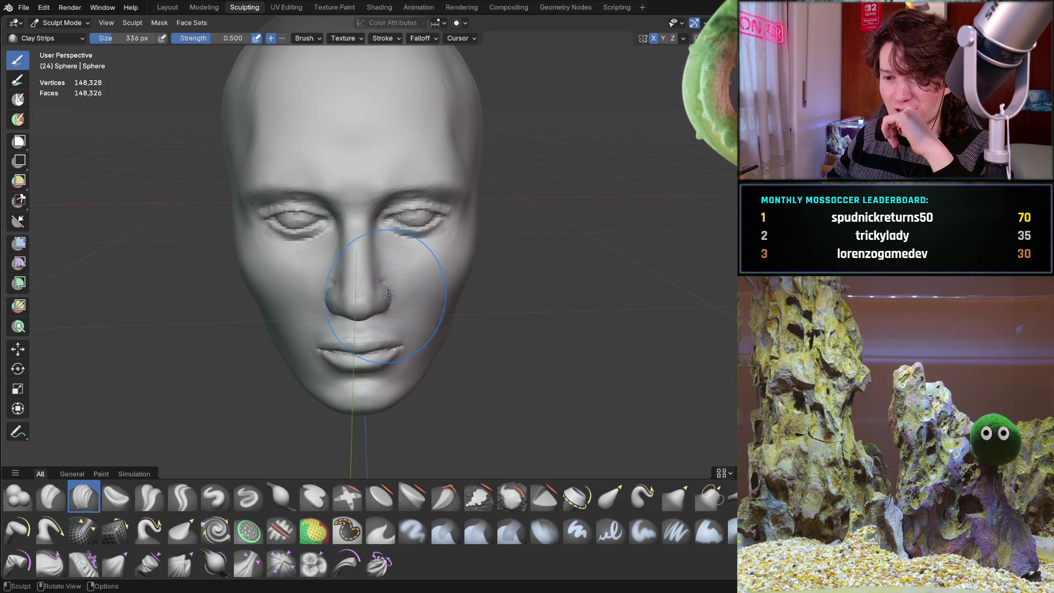
{"action": "mouse_move", "coordinate": [362, 308]}
{"action": "middle_mouse_down"}
{"action": "mouse_move", "coordinate": [349, 307]}
{"action": "mouse_move", "coordinate": [391, 300]}
{"action": "mouse_move", "coordinate": [393, 314]}
{"action": "mouse_move", "coordinate": [419, 274]}
{"action": "mouse_move", "coordinate": [530, 230]}
{"action": "middle_mouse_up"}
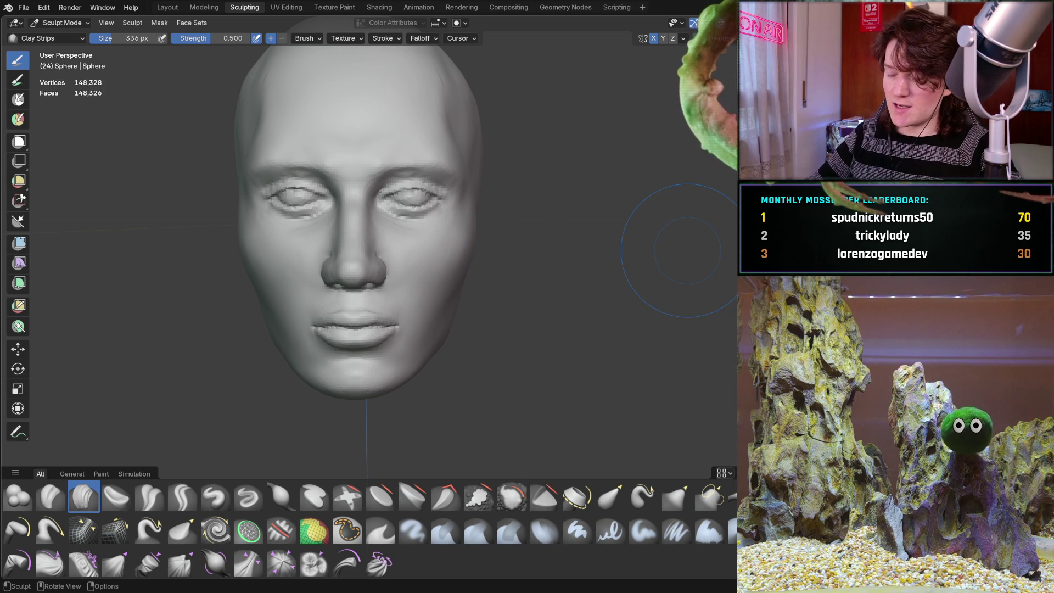
{"action": "mouse_move", "coordinate": [688, 250]}
{"action": "middle_mouse_down"}
{"action": "mouse_move", "coordinate": [337, 278]}
{"action": "mouse_move", "coordinate": [369, 291]}
{"action": "mouse_move", "coordinate": [359, 295]}
{"action": "mouse_move", "coordinate": [367, 276]}
{"action": "mouse_move", "coordinate": [352, 245]}
{"action": "mouse_move", "coordinate": [319, 287]}
{"action": "middle_mouse_up"}
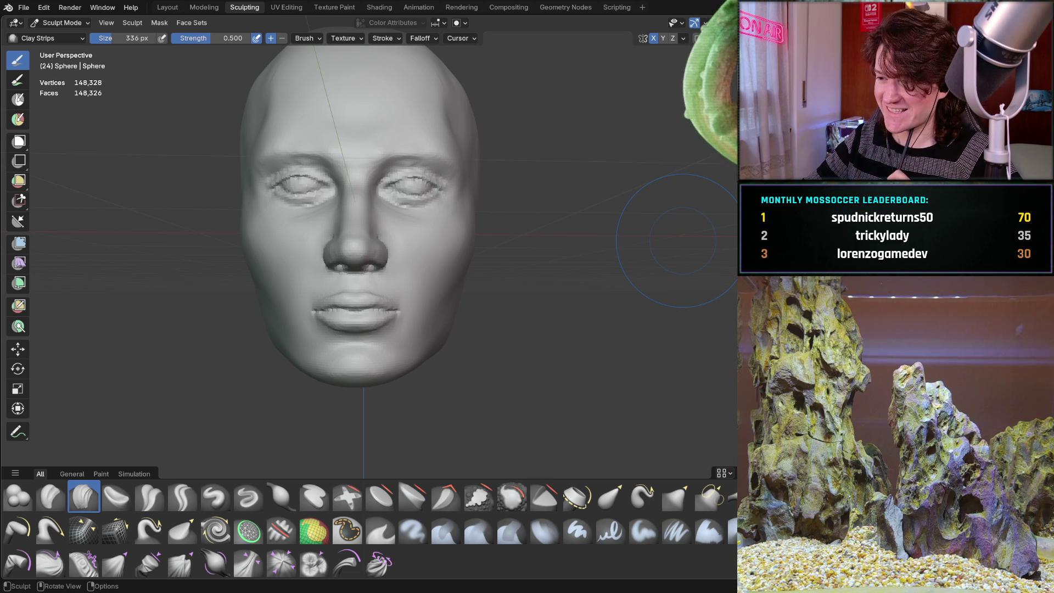
{"action": "mouse_move", "coordinate": [412, 236]}
{"action": "middle_mouse_down"}
{"action": "mouse_move", "coordinate": [347, 284]}
{"action": "mouse_move", "coordinate": [394, 271]}
{"action": "mouse_move", "coordinate": [458, 299]}
{"action": "mouse_move", "coordinate": [481, 271]}
{"action": "middle_mouse_up"}
{"action": "middle_click_drag", "start_coordinate": [407, 356], "coordinate": [504, 316]}
{"action": "mouse_move", "coordinate": [465, 309]}
{"action": "middle_mouse_down"}
{"action": "mouse_move", "coordinate": [432, 281]}
{"action": "mouse_move", "coordinate": [439, 292]}
{"action": "middle_mouse_up"}
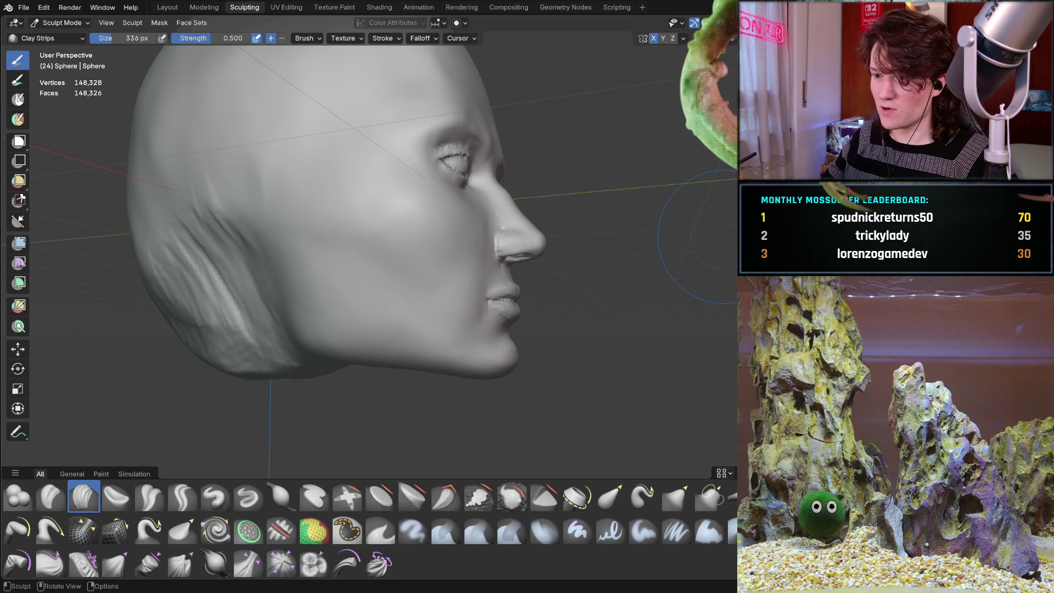
{"action": "mouse_move", "coordinate": [447, 283]}
{"action": "middle_mouse_down"}
{"action": "mouse_move", "coordinate": [342, 301]}
{"action": "mouse_move", "coordinate": [374, 277]}
{"action": "middle_mouse_up"}
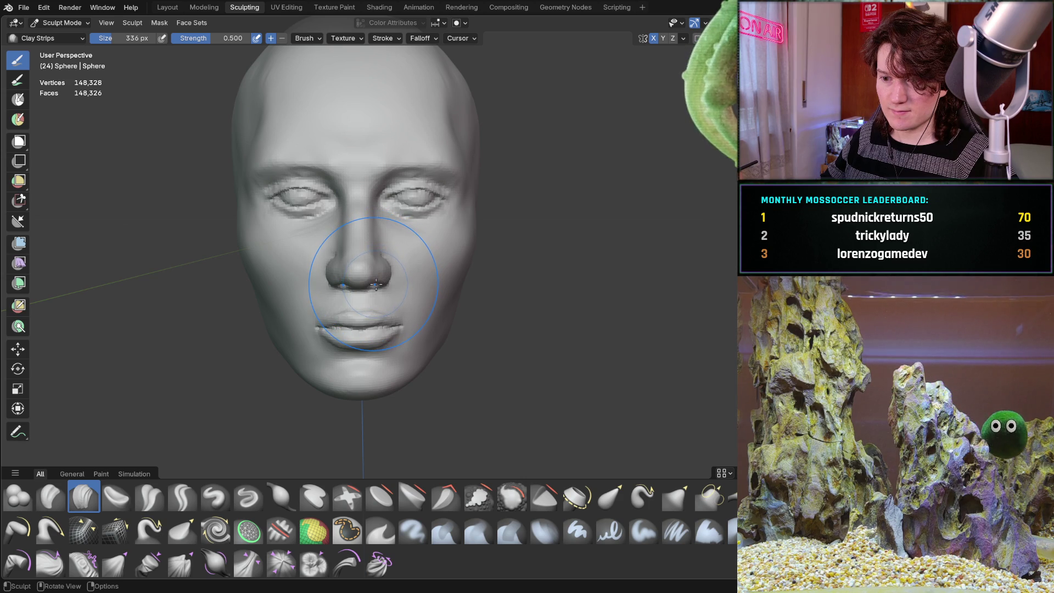
{"action": "middle_click_drag", "start_coordinate": [390, 282], "coordinate": [395, 285]}
{"action": "mouse_move", "coordinate": [421, 317]}
{"action": "middle_mouse_down"}
{"action": "mouse_move", "coordinate": [385, 324]}
{"action": "mouse_move", "coordinate": [395, 328]}
{"action": "middle_mouse_up"}
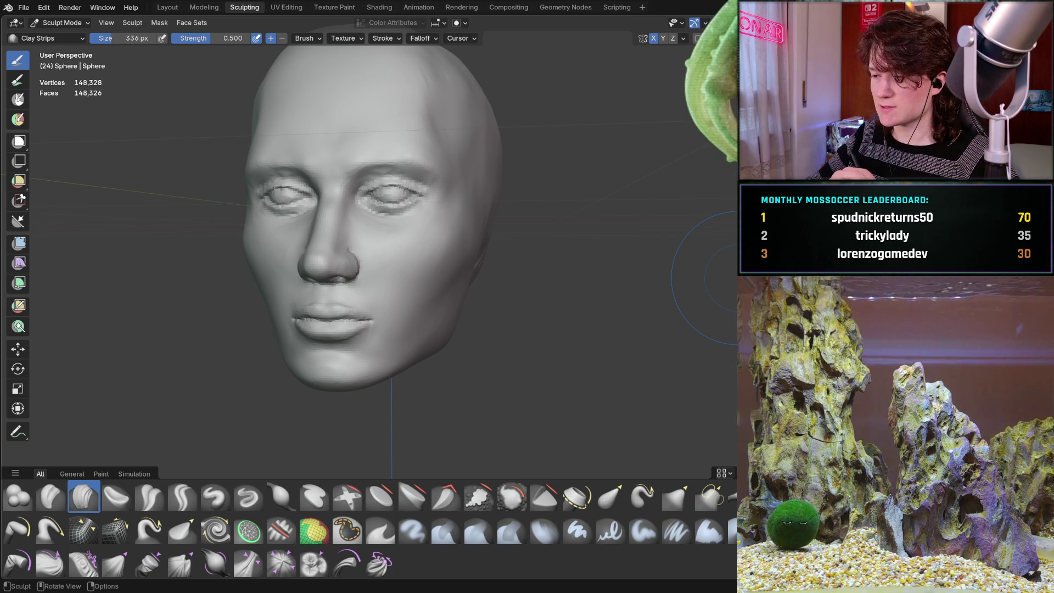
{"action": "mouse_move", "coordinate": [305, 282]}
{"action": "middle_mouse_down"}
{"action": "mouse_move", "coordinate": [353, 278]}
{"action": "mouse_move", "coordinate": [384, 258]}
{"action": "mouse_move", "coordinate": [329, 259]}
{"action": "mouse_move", "coordinate": [352, 253]}
{"action": "mouse_move", "coordinate": [339, 265]}
{"action": "mouse_move", "coordinate": [348, 251]}
{"action": "middle_mouse_up"}
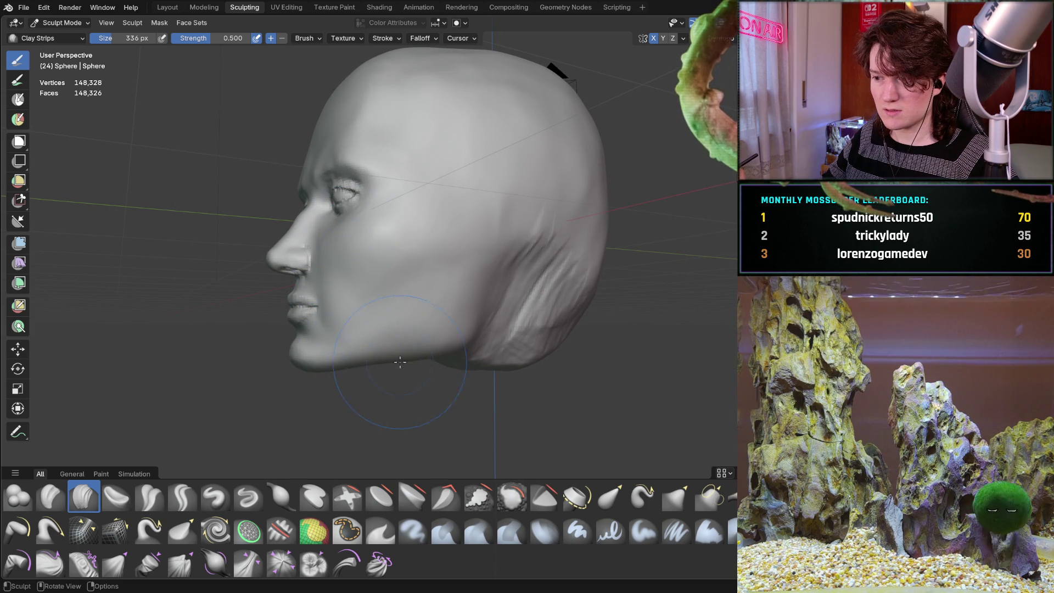
- Add clay strips along the jawline, reducing the brush radius to 238 px between strokes
{"action": "scroll", "coordinate": [402, 363], "scroll_direction": "up", "scroll_amount": 5}
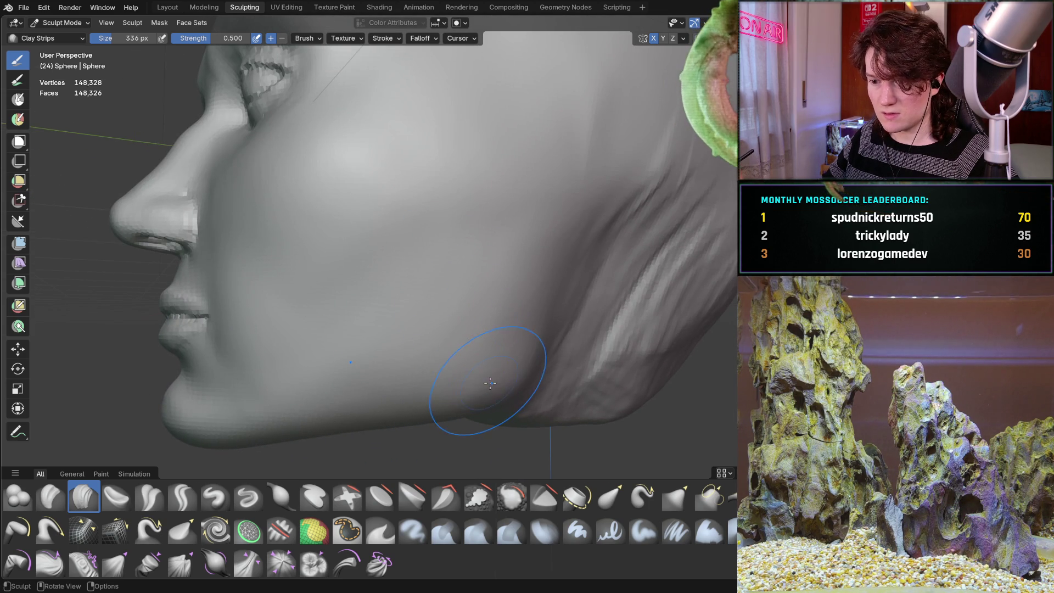
{"action": "left_click_drag", "start_coordinate": [454, 411], "coordinate": [459, 413]}
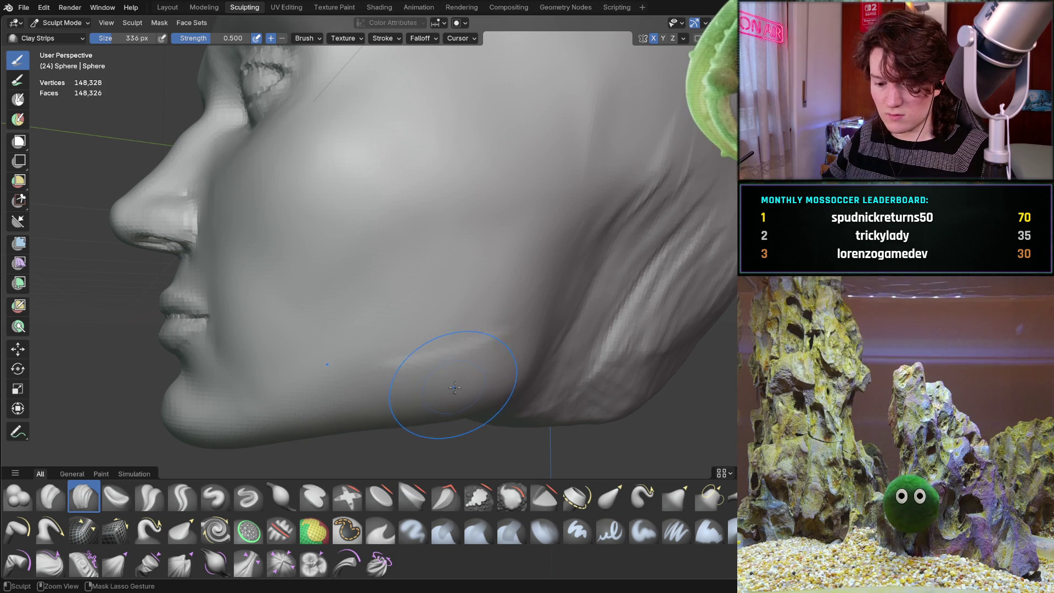
{"action": "key", "text": "f"}
{"action": "left_click", "coordinate": [439, 420]}
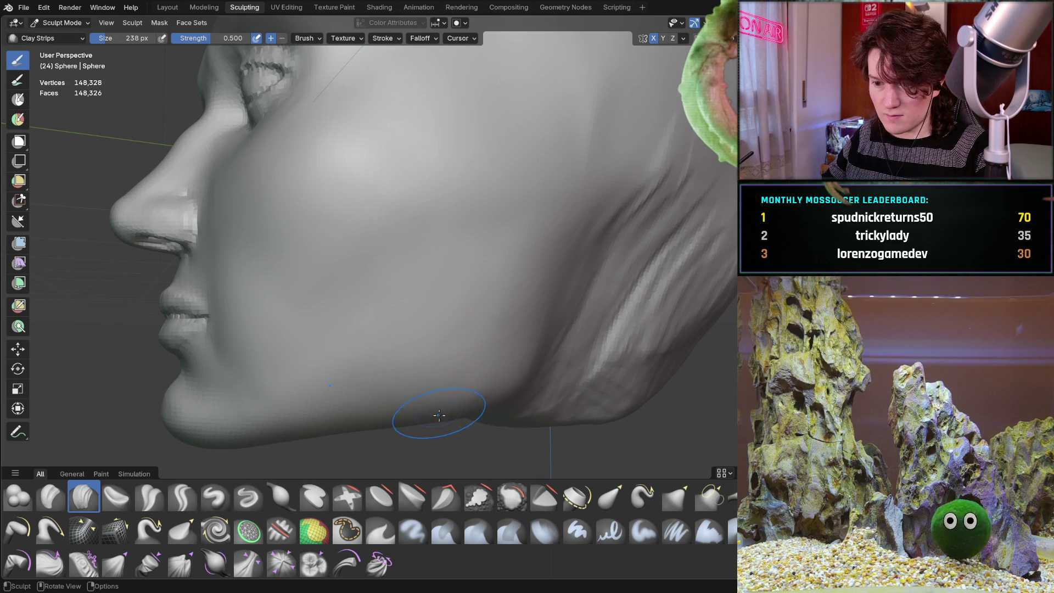
{"action": "left_click_drag", "start_coordinate": [464, 411], "coordinate": [469, 414]}
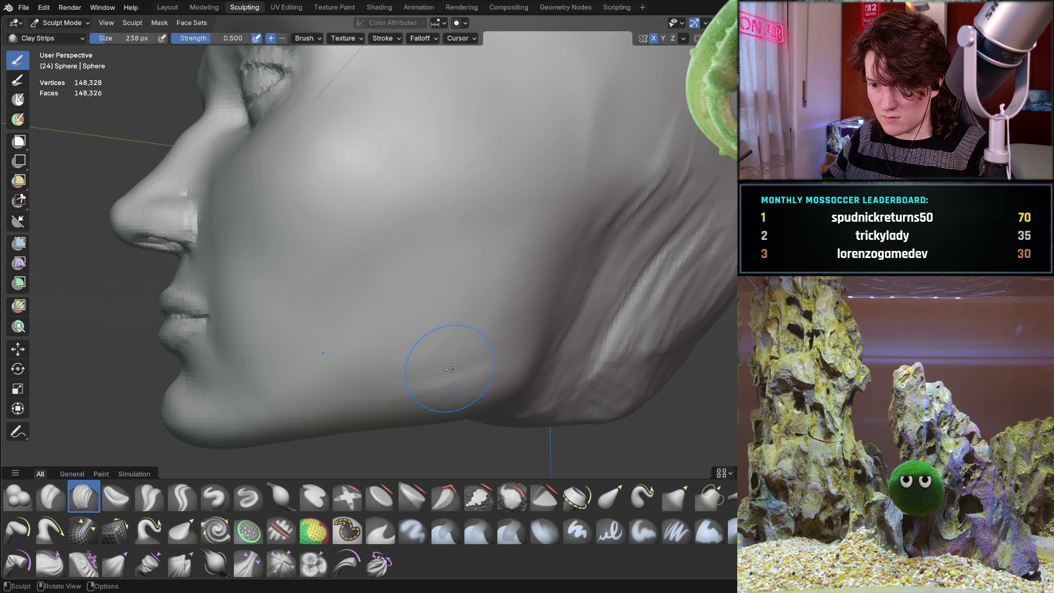
- Orbit from profile toward the front and tilt back to check the jaw and under the chin
{"action": "middle_click_drag", "start_coordinate": [447, 365], "coordinate": [433, 342]}
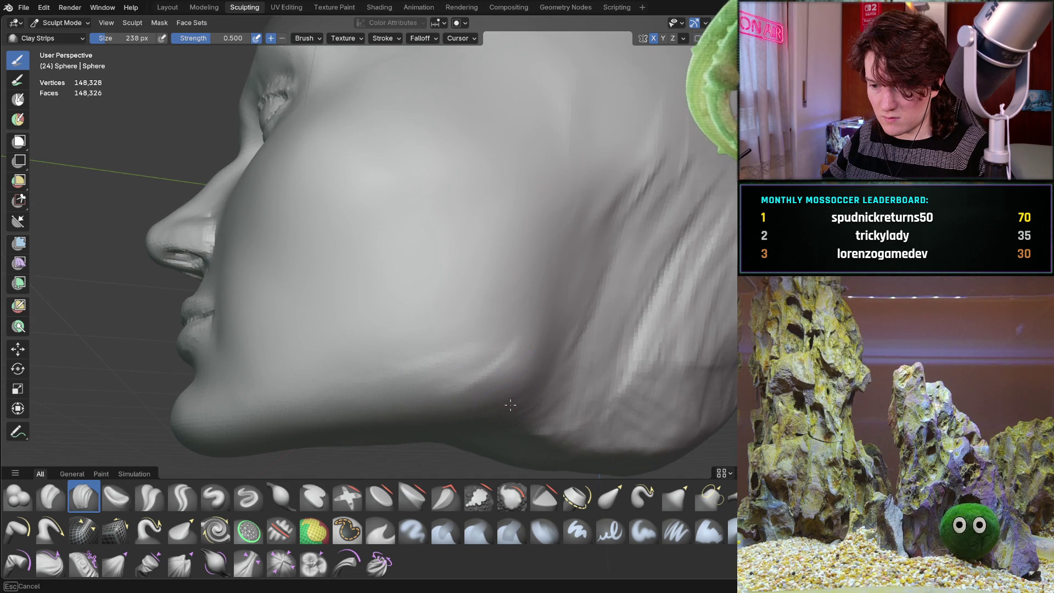
{"action": "middle_click_drag", "start_coordinate": [502, 392], "coordinate": [508, 382]}
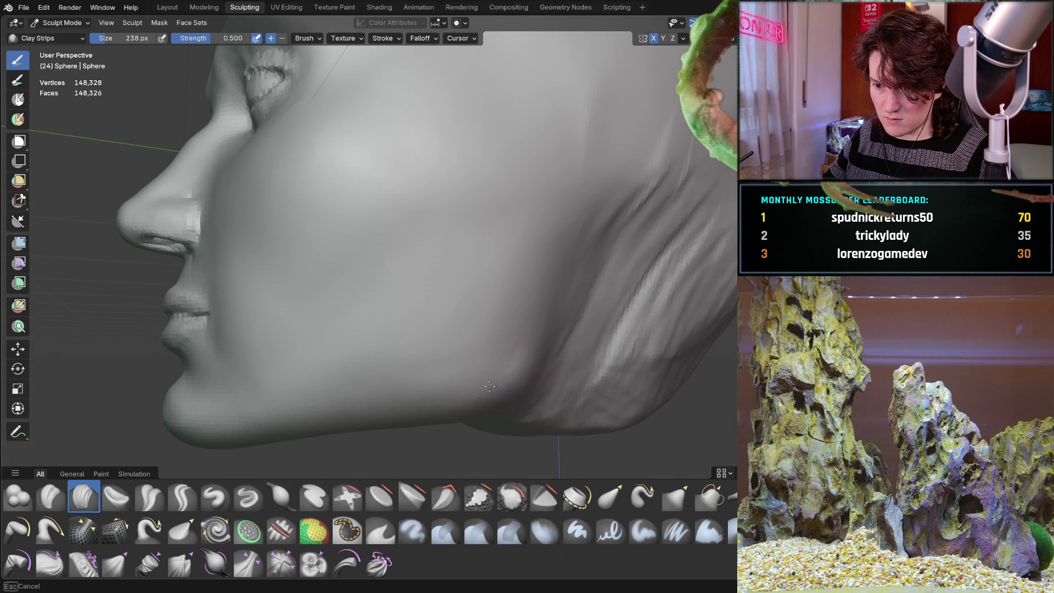
{"action": "mouse_move", "coordinate": [527, 331]}
{"action": "middle_mouse_down"}
{"action": "mouse_move", "coordinate": [464, 318]}
{"action": "mouse_move", "coordinate": [439, 233]}
{"action": "mouse_move", "coordinate": [367, 337]}
{"action": "mouse_move", "coordinate": [377, 329]}
{"action": "middle_mouse_up"}
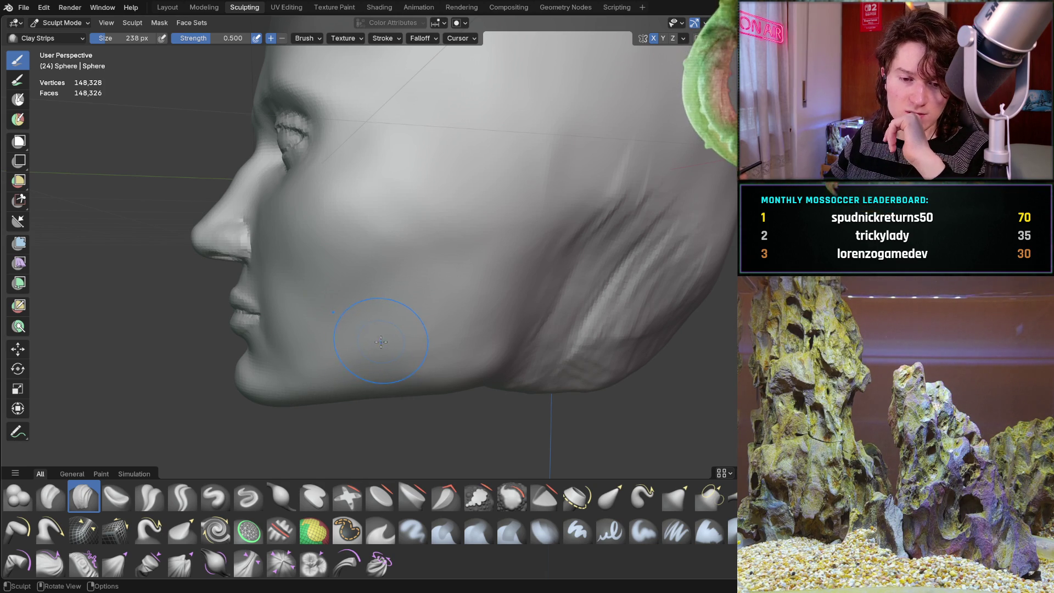
{"action": "mouse_move", "coordinate": [459, 283]}
{"action": "middle_mouse_down", "text": "ctrl"}
{"action": "mouse_move", "coordinate": [514, 302]}
{"action": "mouse_move", "coordinate": [499, 336]}
{"action": "middle_mouse_up", "text": "ctrl"}
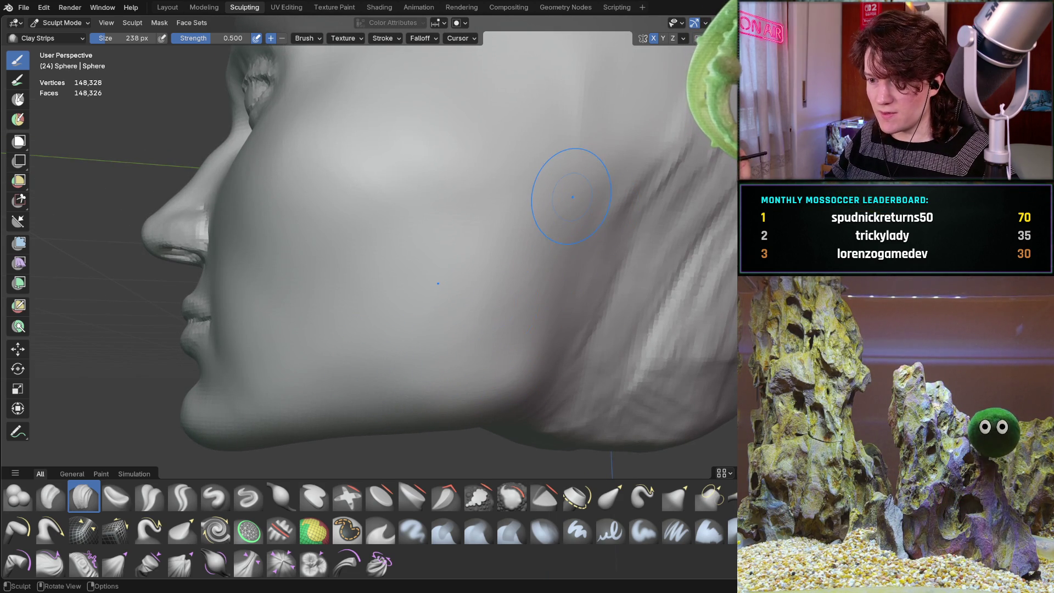
{"action": "mouse_move", "coordinate": [448, 361]}
{"action": "middle_mouse_down"}
{"action": "mouse_move", "coordinate": [471, 298]}
{"action": "mouse_move", "coordinate": [424, 348]}
{"action": "mouse_move", "coordinate": [444, 346]}
{"action": "middle_mouse_up"}
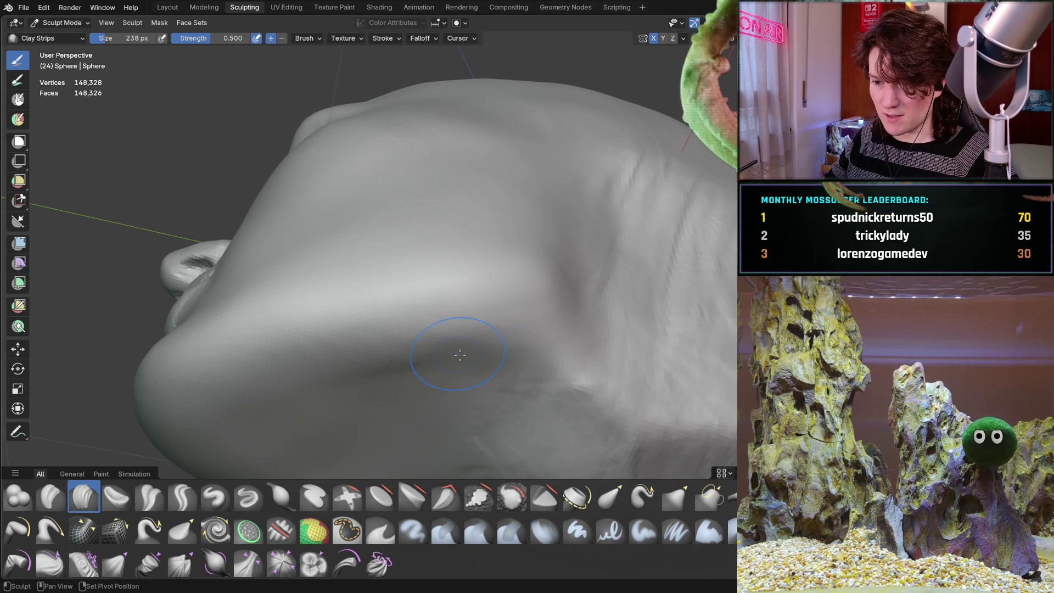
- Orbit between side profile and three-quarter front views, zooming in on the face
{"action": "mouse_move", "coordinate": [474, 316]}
{"action": "middle_mouse_down"}
{"action": "mouse_move", "coordinate": [506, 364]}
{"action": "mouse_move", "coordinate": [459, 353]}
{"action": "mouse_move", "coordinate": [482, 357]}
{"action": "middle_mouse_up"}
{"action": "middle_click_drag", "start_coordinate": [559, 293], "coordinate": [401, 403], "text": "ctrl"}
{"action": "mouse_move", "coordinate": [565, 353]}
{"action": "middle_mouse_down"}
{"action": "mouse_move", "coordinate": [520, 342]}
{"action": "mouse_move", "coordinate": [565, 337]}
{"action": "mouse_move", "coordinate": [518, 322]}
{"action": "mouse_move", "coordinate": [494, 377]}
{"action": "mouse_move", "coordinate": [459, 294]}
{"action": "mouse_move", "coordinate": [439, 297]}
{"action": "mouse_move", "coordinate": [459, 314]}
{"action": "mouse_move", "coordinate": [454, 299]}
{"action": "mouse_move", "coordinate": [463, 306]}
{"action": "middle_mouse_up"}
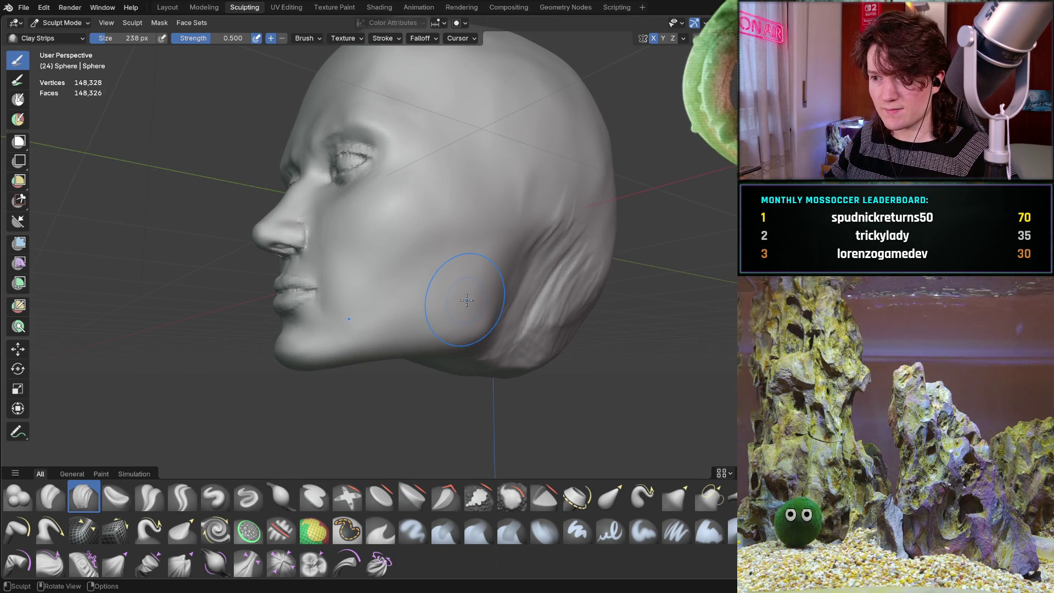
{"action": "mouse_move", "coordinate": [530, 272]}
{"action": "middle_mouse_down"}
{"action": "mouse_move", "coordinate": [485, 285]}
{"action": "mouse_move", "coordinate": [502, 277]}
{"action": "mouse_move", "coordinate": [524, 292]}
{"action": "mouse_move", "coordinate": [511, 300]}
{"action": "middle_mouse_up"}
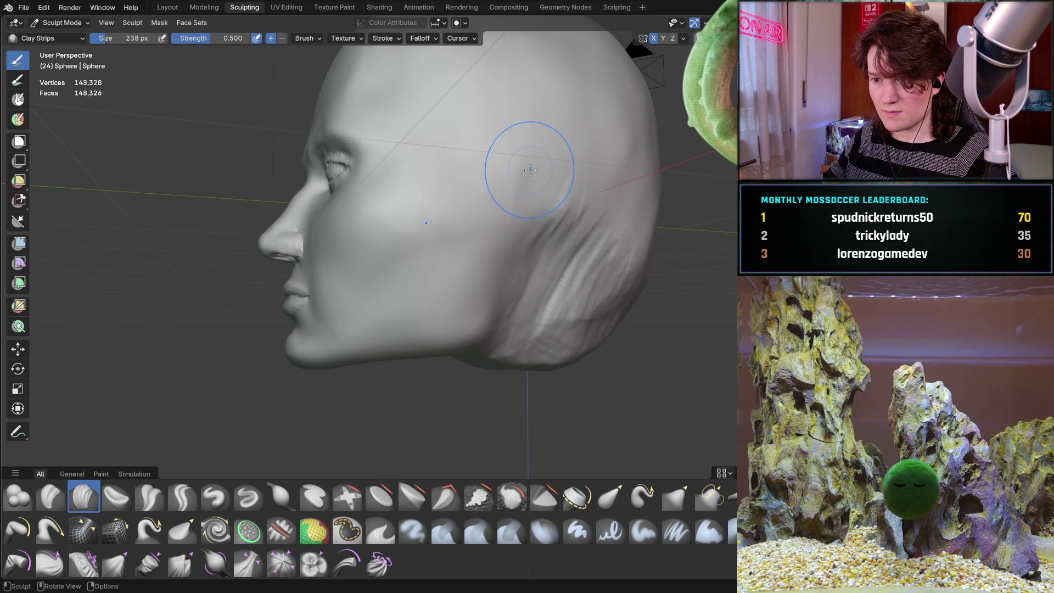
{"action": "middle_click_drag", "start_coordinate": [431, 271], "coordinate": [451, 286]}
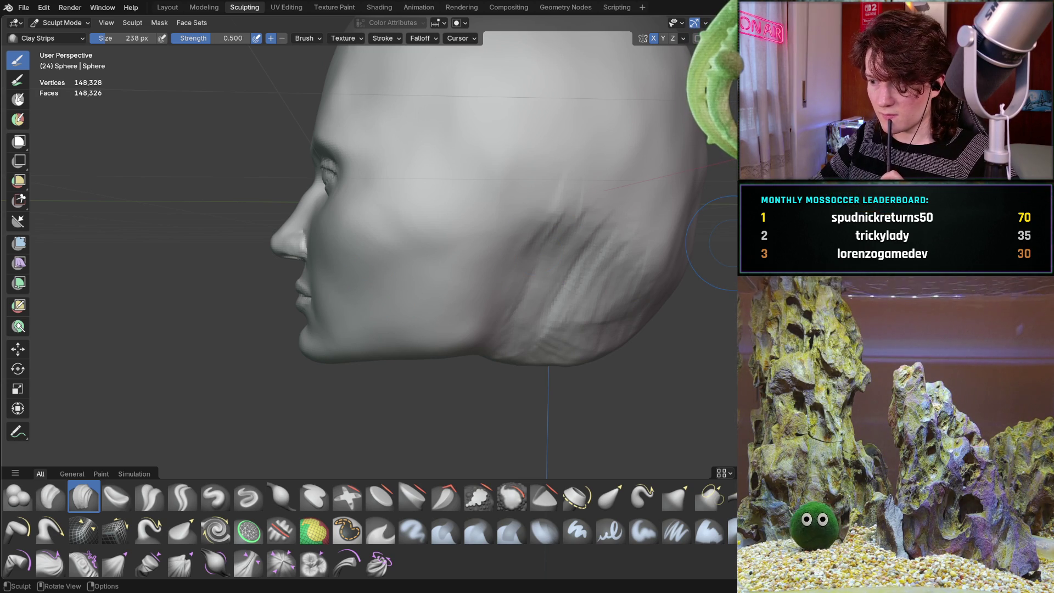
{"action": "middle_click_drag", "start_coordinate": [390, 282], "coordinate": [449, 278]}
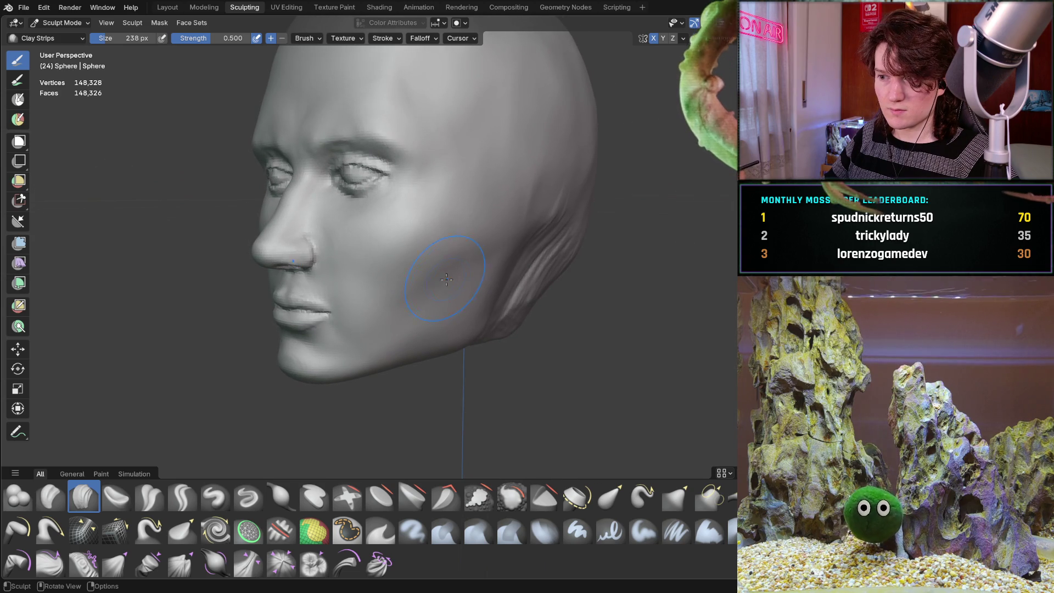
{"action": "mouse_move", "coordinate": [431, 234]}
{"action": "middle_mouse_down"}
{"action": "mouse_move", "coordinate": [412, 280]}
{"action": "mouse_move", "coordinate": [387, 304]}
{"action": "mouse_move", "coordinate": [397, 284]}
{"action": "middle_mouse_up"}
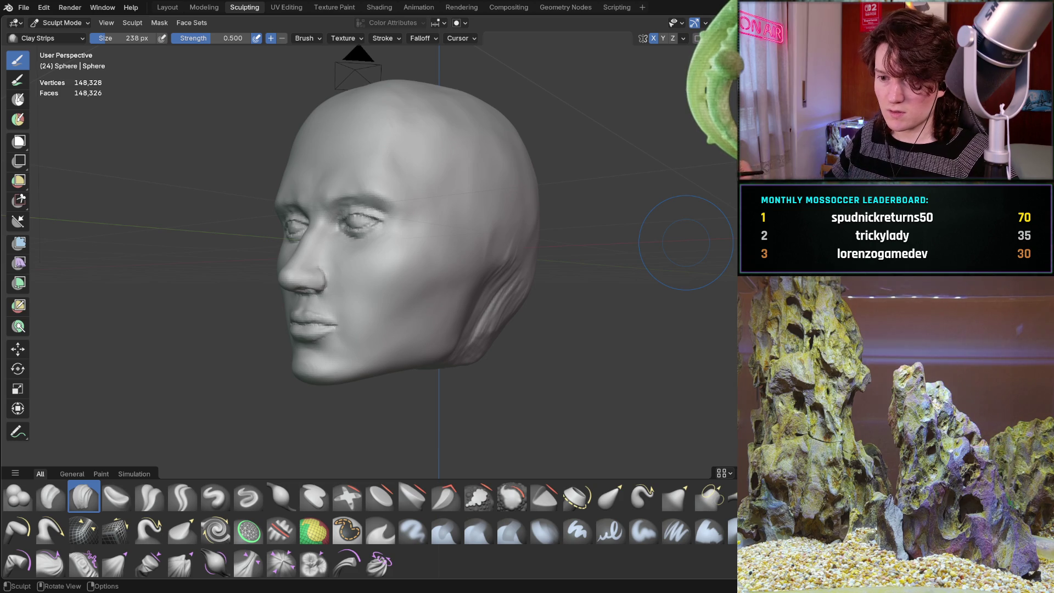
{"action": "middle_click_drag", "start_coordinate": [378, 304], "coordinate": [395, 245], "text": "ctrl"}
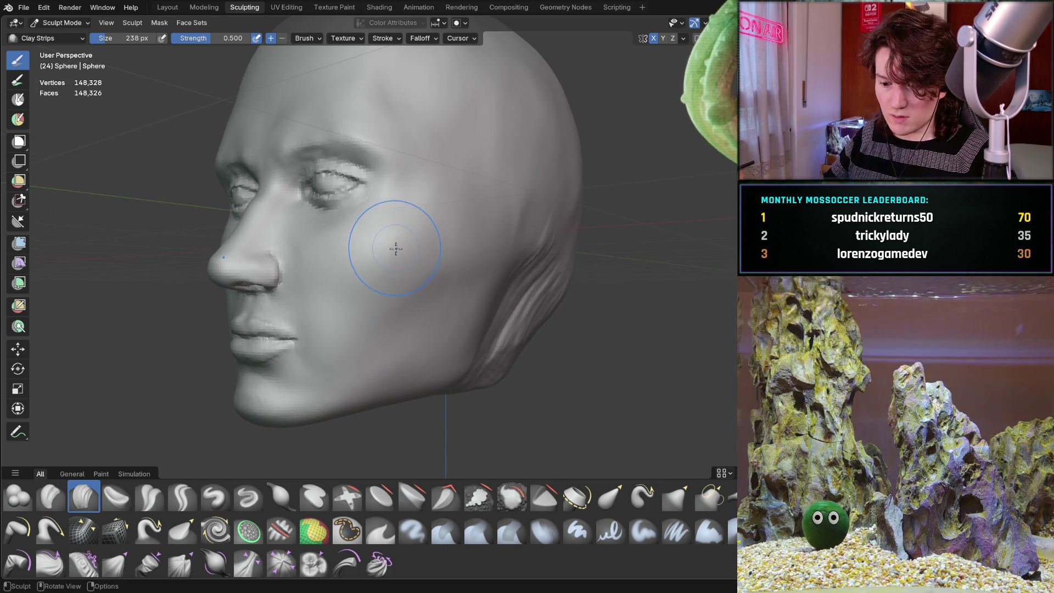
- Switch to the Grab brush, view the cheek from the front, then zoom and pan toward the eye and temple
{"action": "key", "text": "g"}
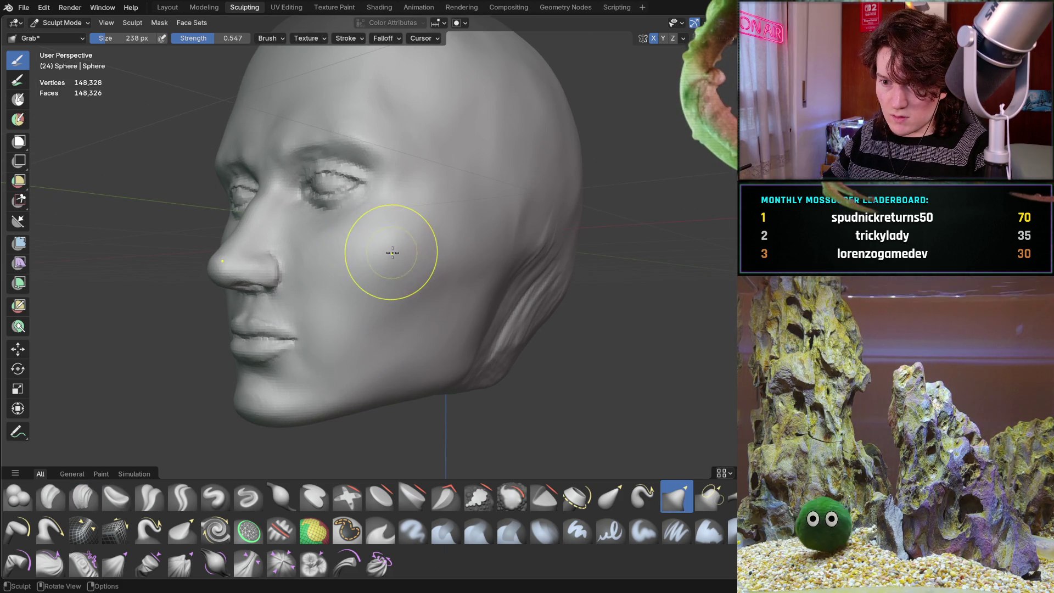
{"action": "mouse_move", "coordinate": [408, 242]}
{"action": "middle_mouse_down"}
{"action": "mouse_move", "coordinate": [487, 252]}
{"action": "mouse_move", "coordinate": [440, 244]}
{"action": "middle_mouse_up"}
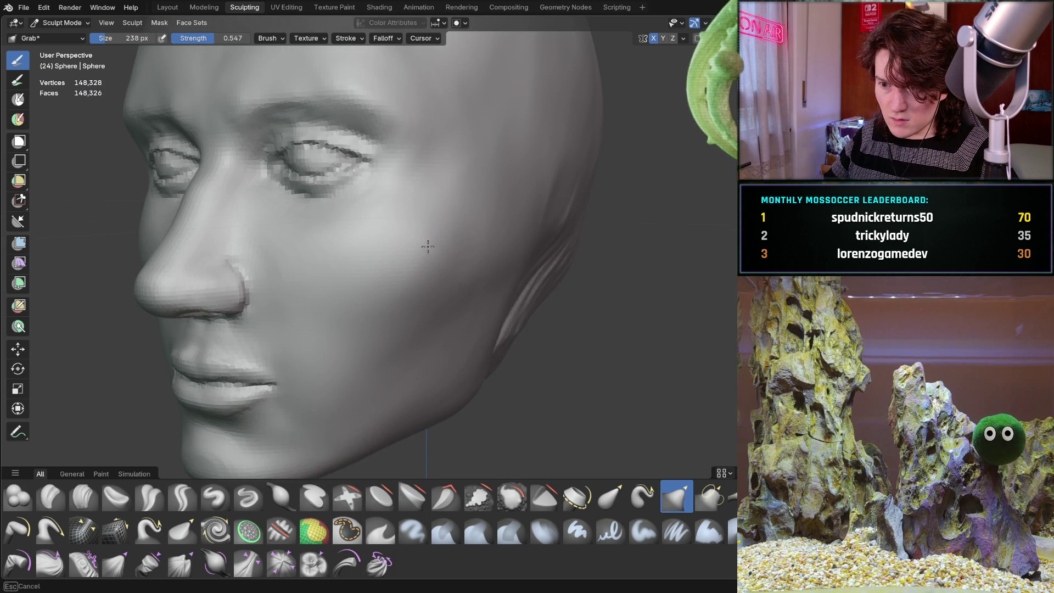
{"action": "mouse_move", "coordinate": [520, 232]}
{"action": "middle_mouse_down"}
{"action": "mouse_move", "coordinate": [523, 247]}
{"action": "mouse_move", "coordinate": [543, 245]}
{"action": "mouse_move", "coordinate": [498, 264]}
{"action": "mouse_move", "coordinate": [531, 254]}
{"action": "middle_mouse_up"}
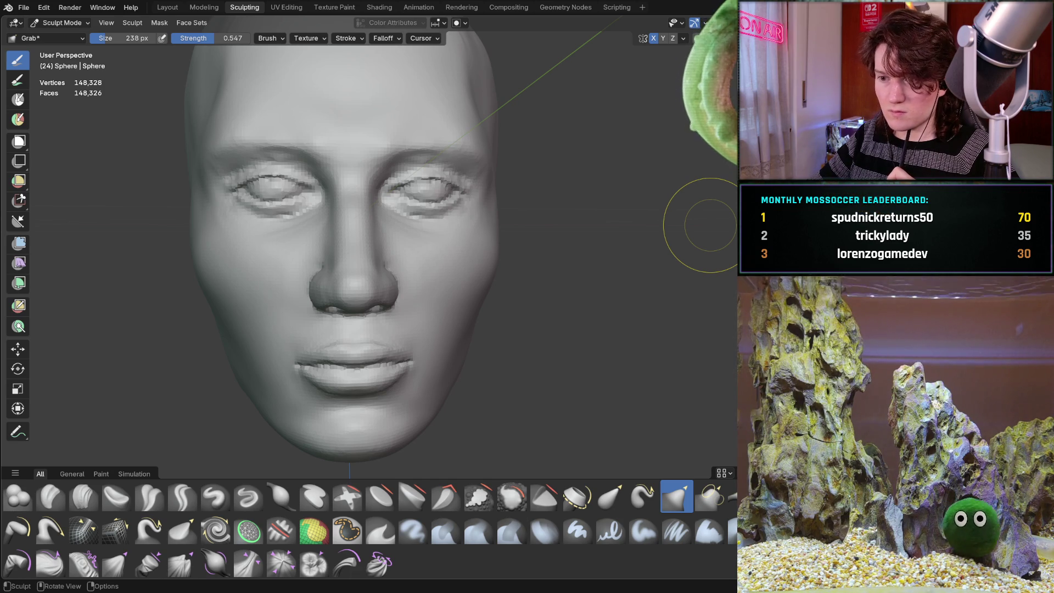
{"action": "mouse_move", "coordinate": [389, 260]}
{"action": "middle_mouse_down"}
{"action": "mouse_move", "coordinate": [368, 283]}
{"action": "mouse_move", "coordinate": [376, 298]}
{"action": "mouse_move", "coordinate": [375, 280]}
{"action": "mouse_move", "coordinate": [370, 294]}
{"action": "mouse_move", "coordinate": [354, 282]}
{"action": "mouse_move", "coordinate": [360, 297]}
{"action": "mouse_move", "coordinate": [402, 274]}
{"action": "middle_mouse_up"}
{"action": "scroll", "coordinate": [378, 291], "scroll_direction": "up", "scroll_amount": 3}
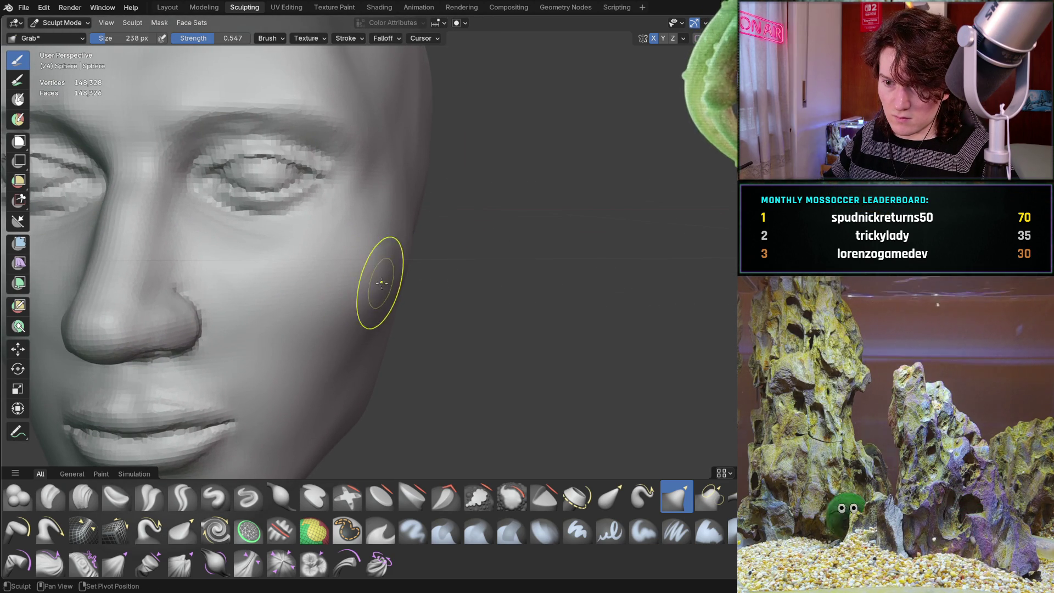
{"action": "scroll", "coordinate": [382, 283], "scroll_direction": "down", "scroll_amount": 2}
{"action": "mouse_move", "coordinate": [391, 258]}
{"action": "middle_mouse_down"}
{"action": "mouse_move", "coordinate": [461, 252]}
{"action": "mouse_move", "coordinate": [430, 283]}
{"action": "mouse_move", "coordinate": [407, 280]}
{"action": "mouse_move", "coordinate": [455, 272]}
{"action": "middle_mouse_up"}
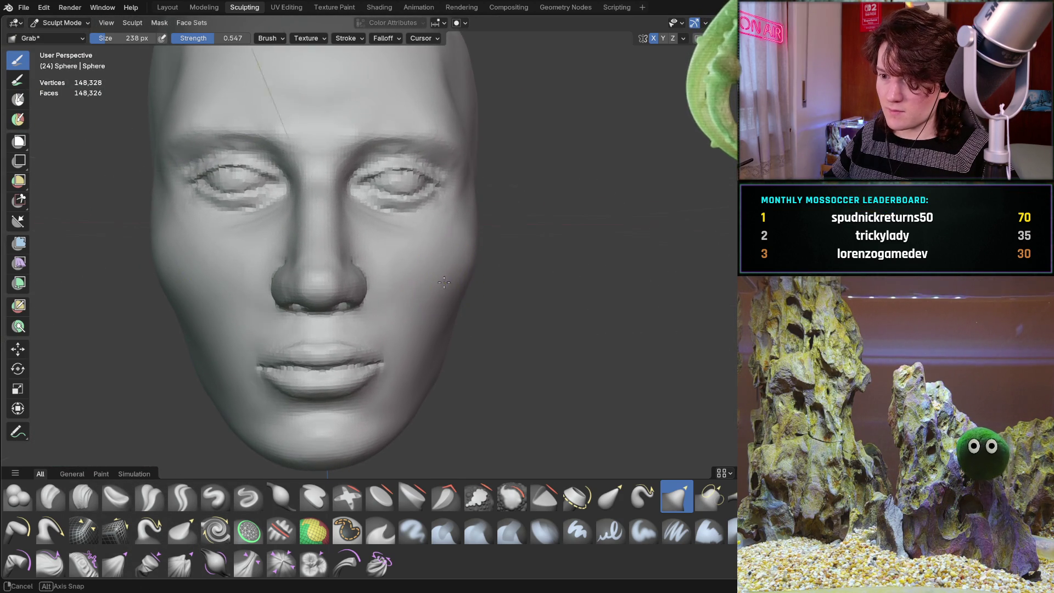
{"action": "mouse_move", "coordinate": [446, 272]}
{"action": "middle_mouse_down"}
{"action": "mouse_move", "coordinate": [400, 287]}
{"action": "mouse_move", "coordinate": [417, 236]}
{"action": "middle_mouse_up"}
{"action": "scroll", "coordinate": [419, 235], "scroll_direction": "up", "scroll_amount": 5}
{"action": "scroll", "coordinate": [404, 313], "scroll_direction": "up", "scroll_amount": 2}
{"action": "middle_click_drag", "start_coordinate": [405, 313], "coordinate": [405, 316], "text": "shift"}
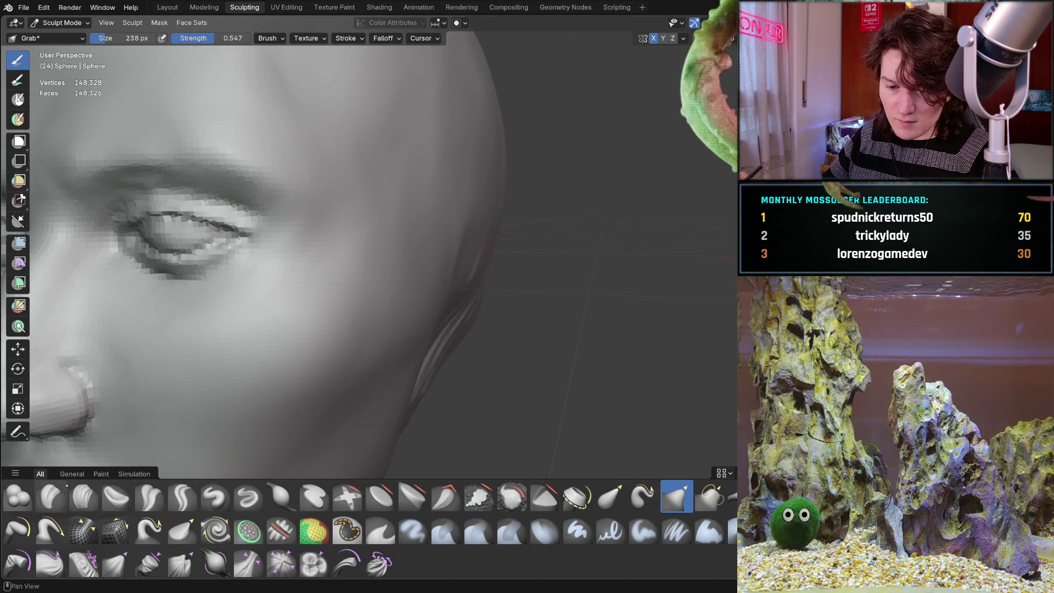
- Switch to Clay Strips with C and work around the temple and cheek, orbiting from profile to front
{"action": "key", "text": "c"}
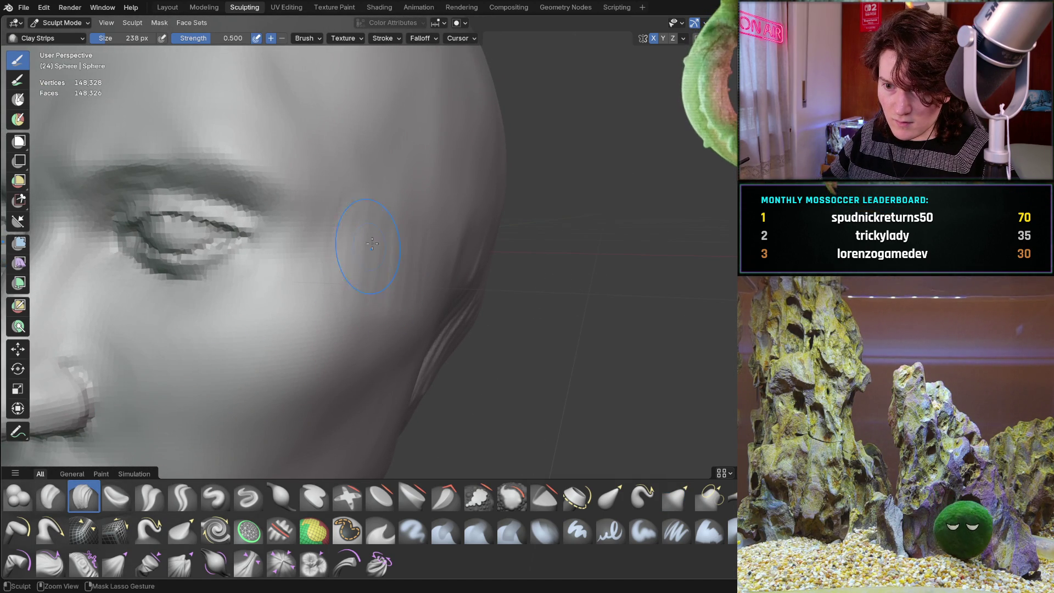
{"action": "middle_click_drag", "start_coordinate": [381, 250], "coordinate": [376, 261]}
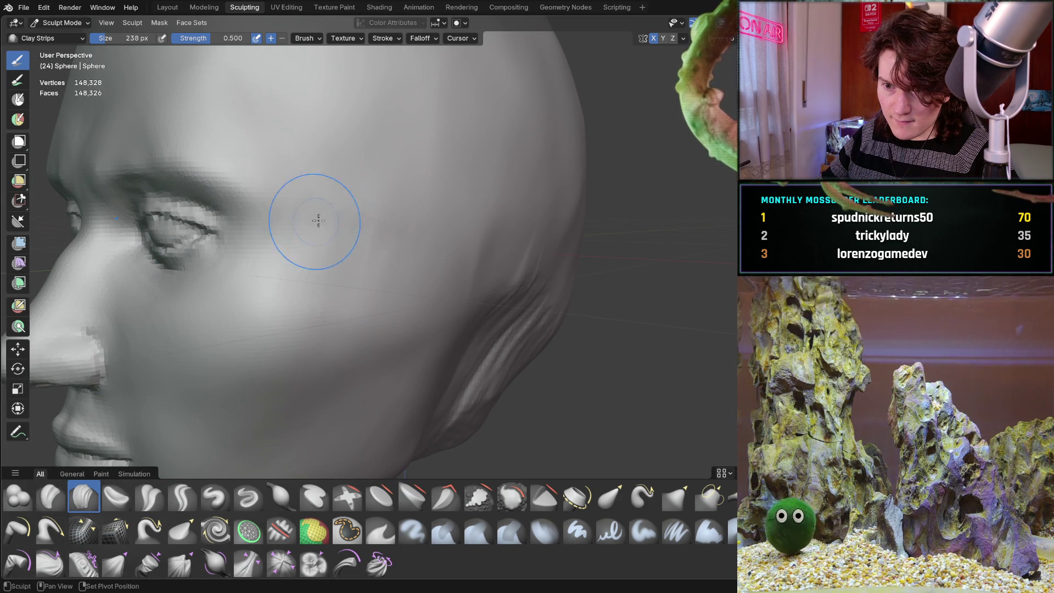
{"action": "middle_click_drag", "start_coordinate": [389, 233], "coordinate": [434, 259]}
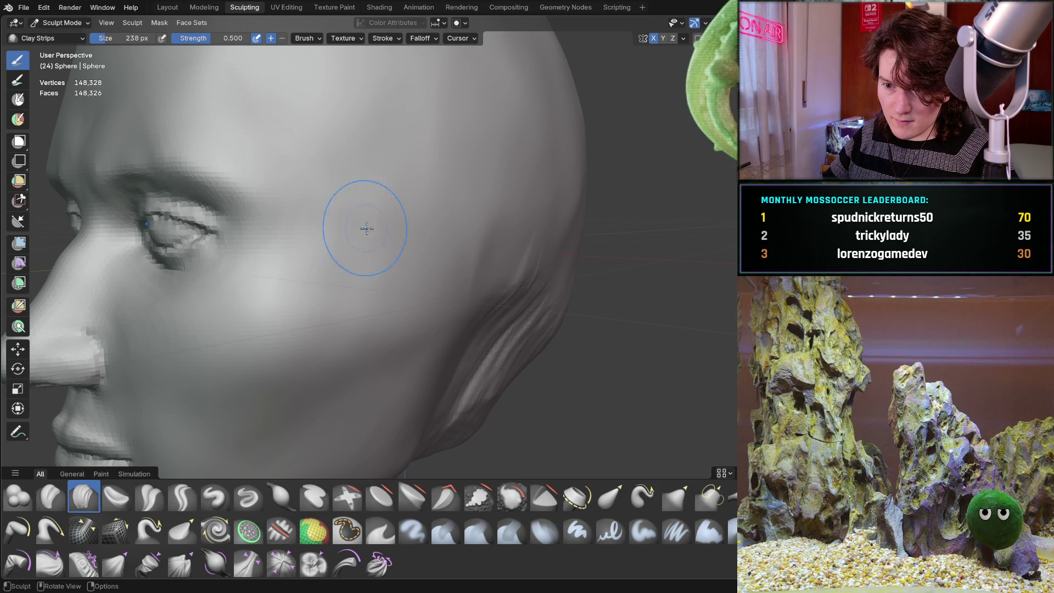
{"action": "scroll", "coordinate": [361, 227], "scroll_direction": "down", "scroll_amount": 3}
{"action": "middle_click_drag", "start_coordinate": [361, 228], "coordinate": [369, 278]}
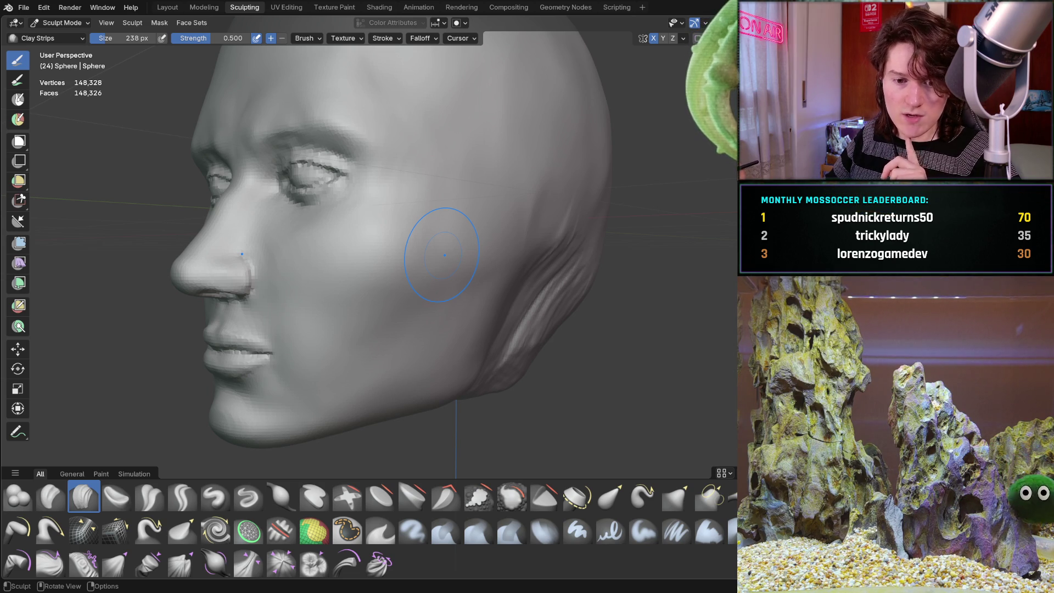
{"action": "mouse_move", "coordinate": [412, 270]}
{"action": "middle_mouse_down"}
{"action": "mouse_move", "coordinate": [492, 264]}
{"action": "mouse_move", "coordinate": [483, 291]}
{"action": "mouse_move", "coordinate": [432, 313]}
{"action": "mouse_move", "coordinate": [440, 300]}
{"action": "mouse_move", "coordinate": [393, 205]}
{"action": "middle_mouse_up"}
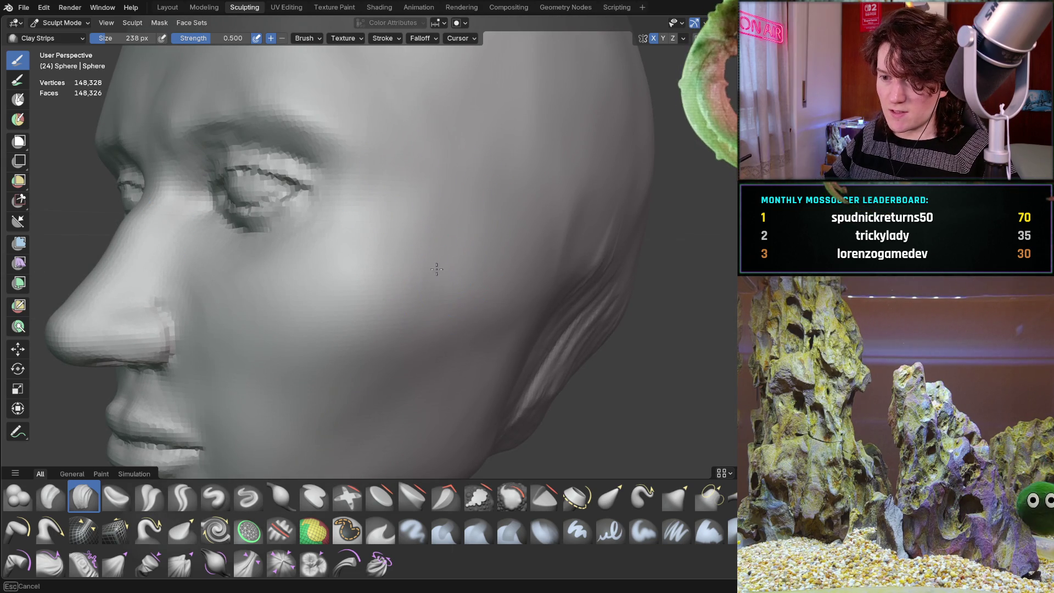
{"action": "mouse_move", "coordinate": [381, 377]}
{"action": "middle_mouse_down", "text": "ctrl"}
{"action": "mouse_move", "coordinate": [385, 406]}
{"action": "mouse_move", "coordinate": [417, 384]}
{"action": "mouse_move", "coordinate": [363, 336]}
{"action": "mouse_move", "coordinate": [357, 307]}
{"action": "mouse_move", "coordinate": [359, 339]}
{"action": "mouse_move", "coordinate": [352, 332]}
{"action": "mouse_move", "coordinate": [362, 318]}
{"action": "mouse_move", "coordinate": [366, 332]}
{"action": "middle_mouse_up", "text": "ctrl"}
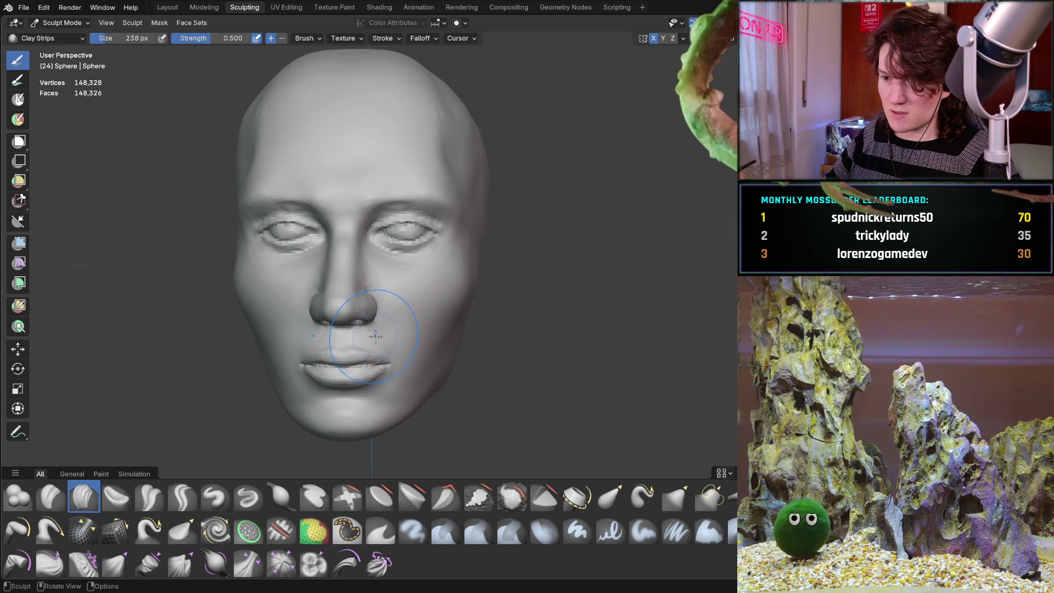
{"action": "scroll", "coordinate": [366, 332], "scroll_direction": "up", "scroll_amount": 5}
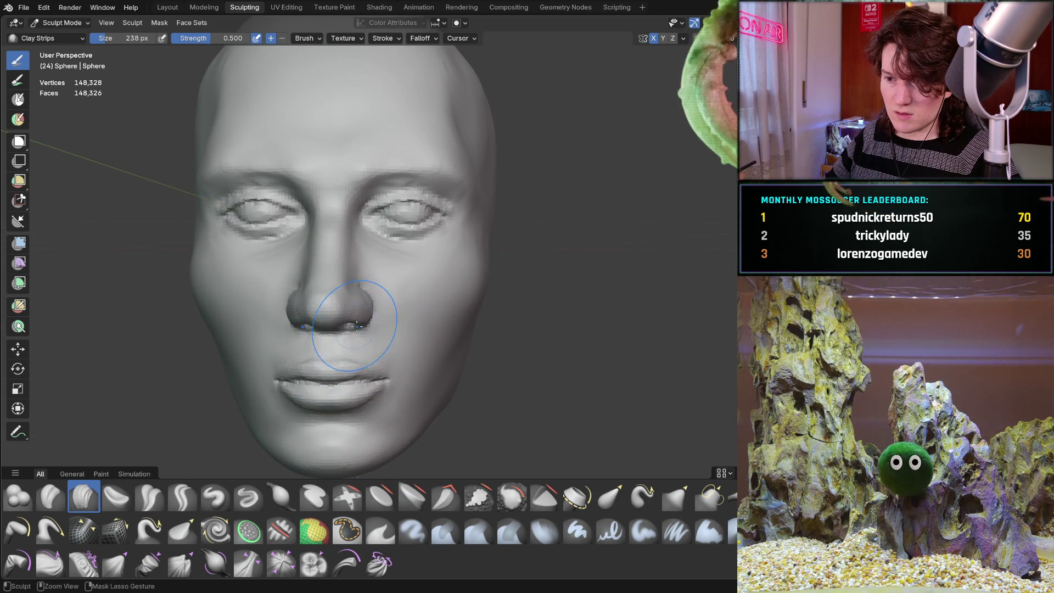
{"action": "middle_click_drag", "start_coordinate": [403, 289], "coordinate": [358, 306]}
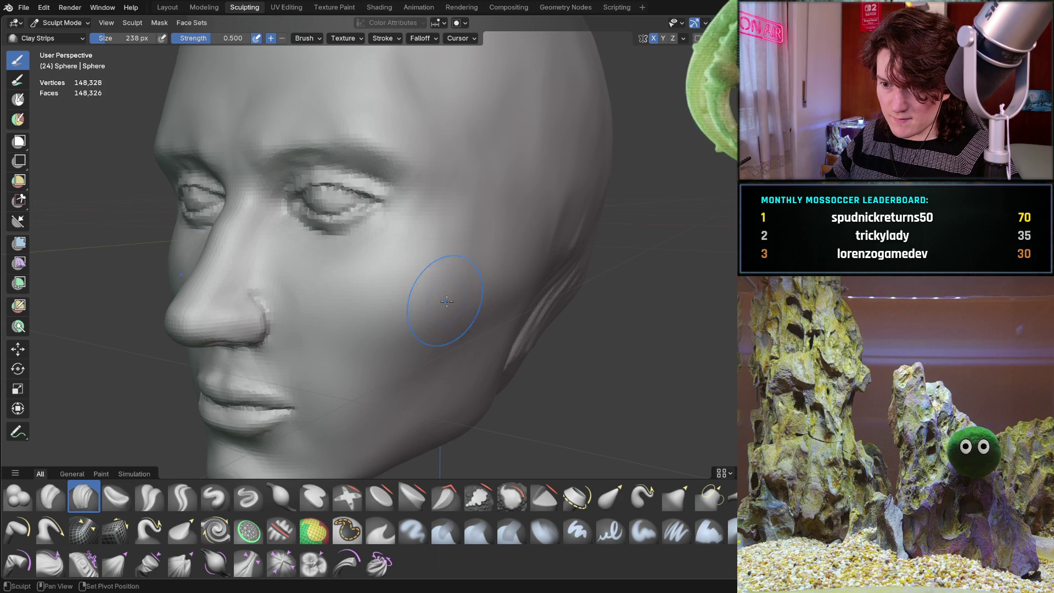
{"action": "mouse_move", "coordinate": [436, 301]}
{"action": "middle_mouse_down"}
{"action": "mouse_move", "coordinate": [501, 306]}
{"action": "mouse_move", "coordinate": [496, 297]}
{"action": "mouse_move", "coordinate": [423, 294]}
{"action": "mouse_move", "coordinate": [482, 248]}
{"action": "middle_mouse_up"}
{"action": "scroll", "coordinate": [482, 249], "scroll_direction": "up", "scroll_amount": 2}
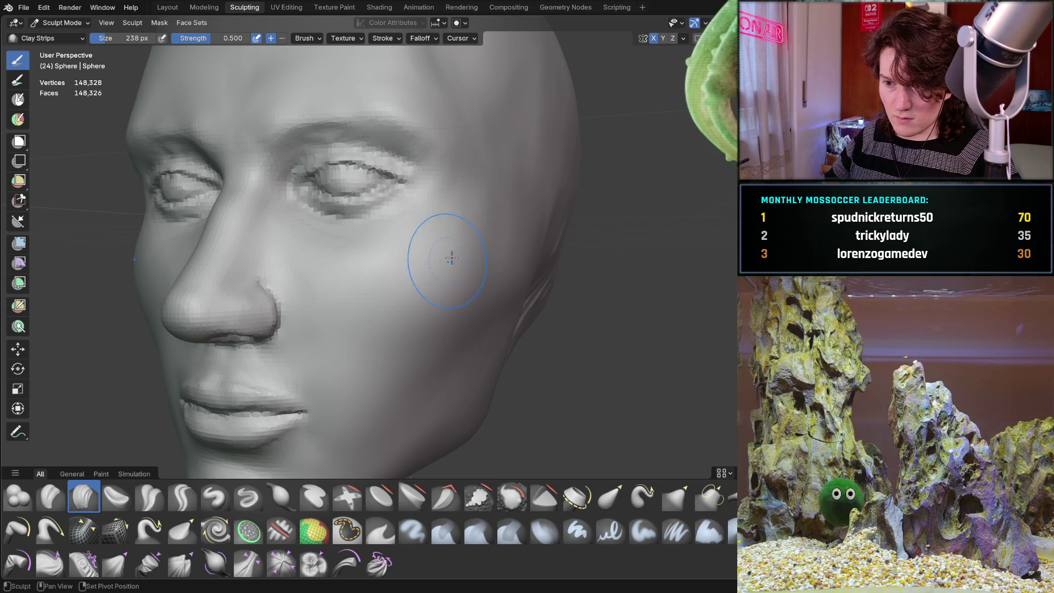
{"action": "scroll", "coordinate": [423, 353], "scroll_direction": "down", "scroll_amount": 2}
{"action": "middle_click_drag", "start_coordinate": [423, 353], "coordinate": [460, 296]}
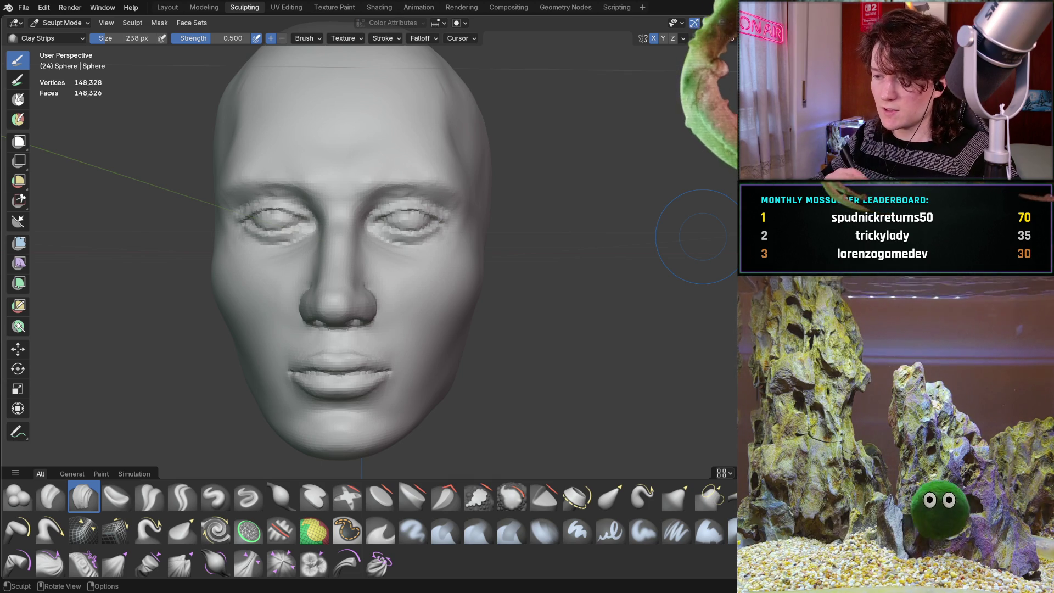
{"action": "mouse_move", "coordinate": [383, 304]}
{"action": "middle_mouse_down"}
{"action": "mouse_move", "coordinate": [344, 241]}
{"action": "mouse_move", "coordinate": [284, 306]}
{"action": "mouse_move", "coordinate": [328, 293]}
{"action": "mouse_move", "coordinate": [423, 308]}
{"action": "mouse_move", "coordinate": [416, 314]}
{"action": "mouse_move", "coordinate": [388, 313]}
{"action": "mouse_move", "coordinate": [372, 264]}
{"action": "mouse_move", "coordinate": [409, 255]}
{"action": "middle_mouse_up"}
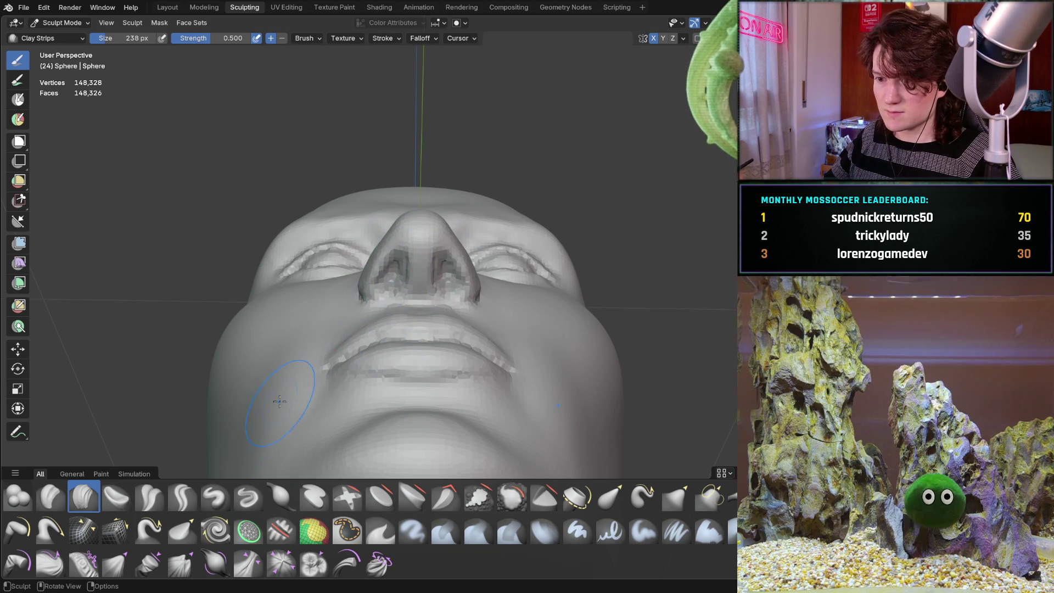
- Pick the Grab brush and pull the nose tip and nostril wings into shape from below
{"action": "left_click", "coordinate": [676, 496]}
{"action": "left_click_drag", "start_coordinate": [411, 228], "coordinate": [369, 288]}
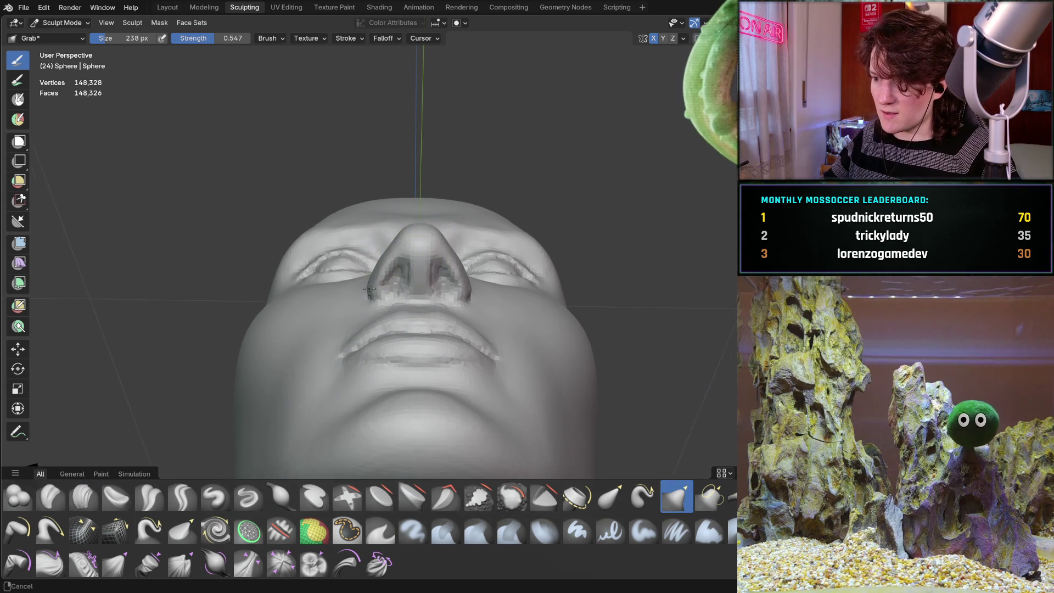
{"action": "scroll", "coordinate": [367, 297], "scroll_direction": "down", "scroll_amount": 3}
{"action": "mouse_move", "coordinate": [362, 309]}
{"action": "middle_mouse_down"}
{"action": "mouse_move", "coordinate": [438, 254]}
{"action": "mouse_move", "coordinate": [371, 325]}
{"action": "middle_mouse_up"}
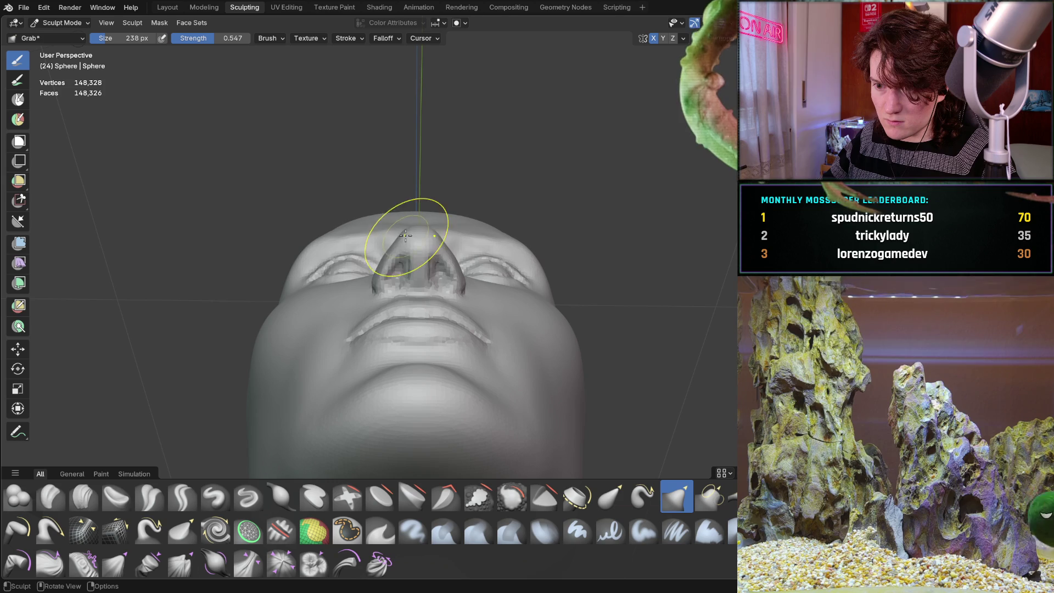
{"action": "left_click_drag", "start_coordinate": [404, 233], "coordinate": [398, 242]}
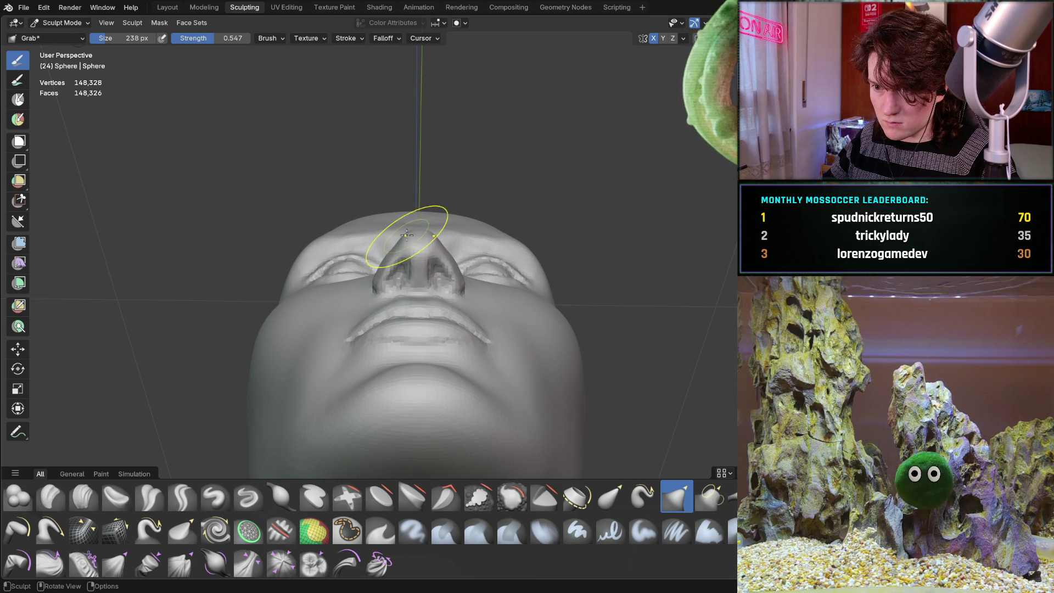
{"action": "mouse_move", "coordinate": [405, 240]}
{"action": "middle_mouse_down"}
{"action": "mouse_move", "coordinate": [528, 300]}
{"action": "mouse_move", "coordinate": [529, 287]}
{"action": "mouse_move", "coordinate": [442, 265]}
{"action": "middle_mouse_up"}
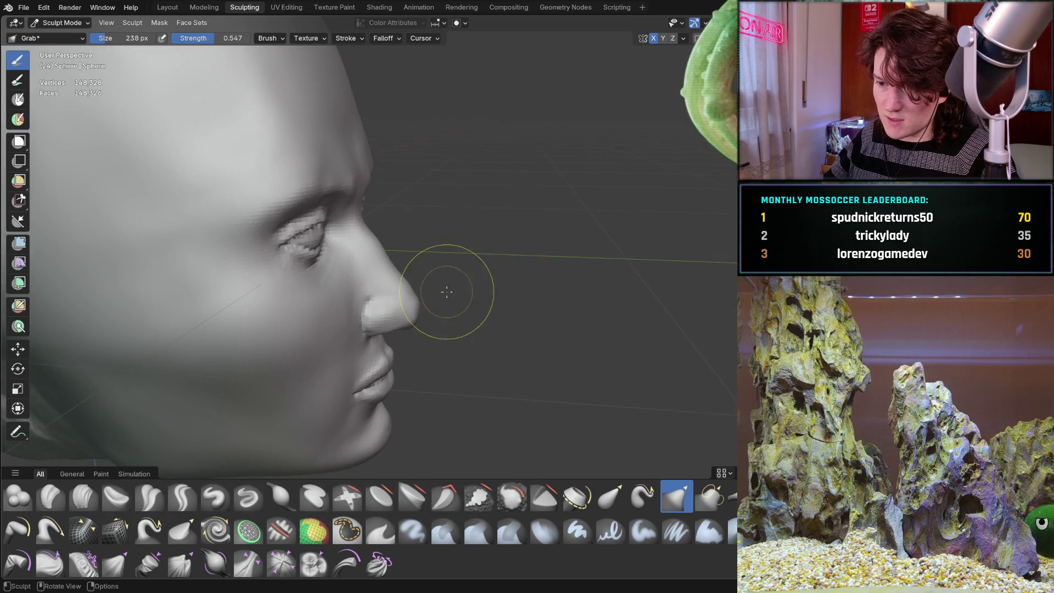
- Undo the last stroke, nudge the nose tip from the opposite side profile, then return to front
{"action": "scroll", "coordinate": [439, 247], "scroll_direction": "up", "scroll_amount": 5}
{"action": "key", "text": "ctrl+z"}
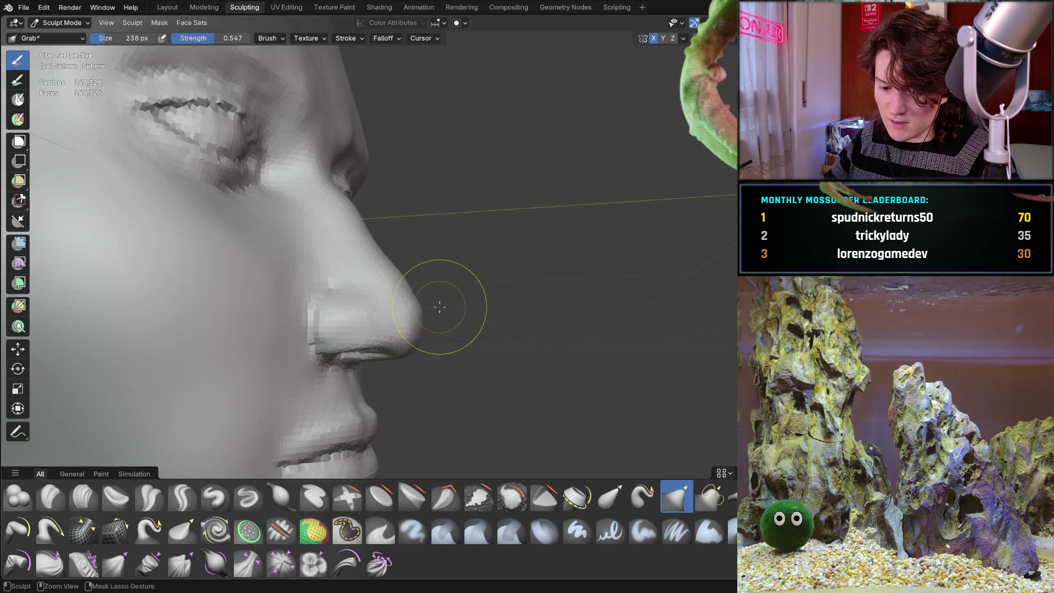
{"action": "mouse_move", "coordinate": [485, 258]}
{"action": "middle_mouse_down"}
{"action": "mouse_move", "coordinate": [395, 216]}
{"action": "mouse_move", "coordinate": [482, 207]}
{"action": "mouse_move", "coordinate": [384, 254]}
{"action": "mouse_move", "coordinate": [314, 319]}
{"action": "mouse_move", "coordinate": [409, 284]}
{"action": "middle_mouse_up"}
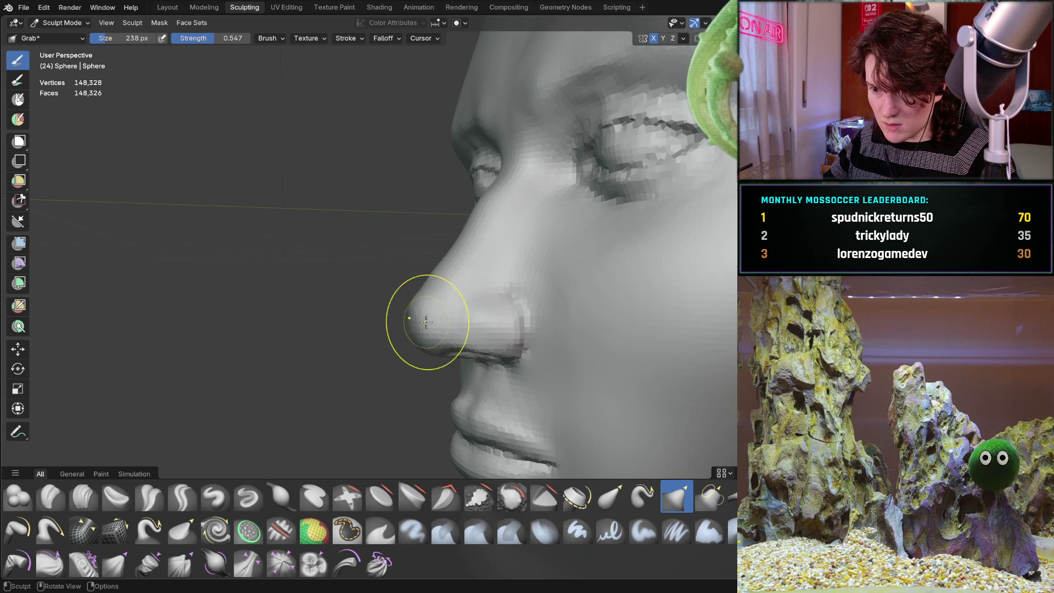
{"action": "left_click_drag", "start_coordinate": [427, 304], "coordinate": [428, 305]}
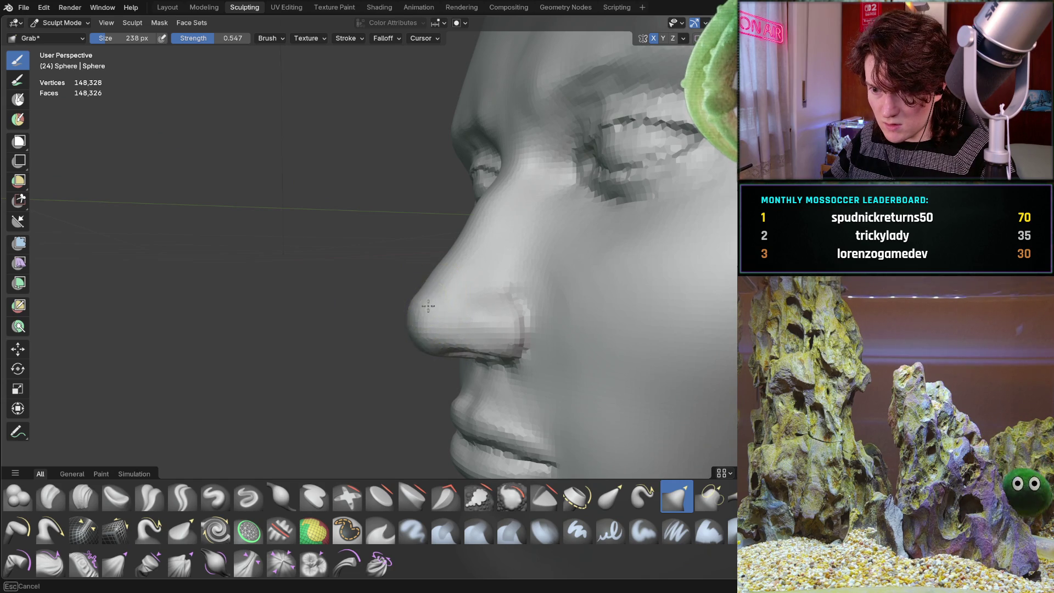
{"action": "mouse_move", "coordinate": [484, 249]}
{"action": "middle_mouse_down"}
{"action": "mouse_move", "coordinate": [483, 301]}
{"action": "mouse_move", "coordinate": [547, 295]}
{"action": "mouse_move", "coordinate": [437, 258]}
{"action": "mouse_move", "coordinate": [436, 281]}
{"action": "mouse_move", "coordinate": [459, 270]}
{"action": "mouse_move", "coordinate": [443, 283]}
{"action": "mouse_move", "coordinate": [435, 258]}
{"action": "mouse_move", "coordinate": [433, 285]}
{"action": "mouse_move", "coordinate": [454, 276]}
{"action": "mouse_move", "coordinate": [416, 298]}
{"action": "mouse_move", "coordinate": [435, 285]}
{"action": "middle_mouse_up"}
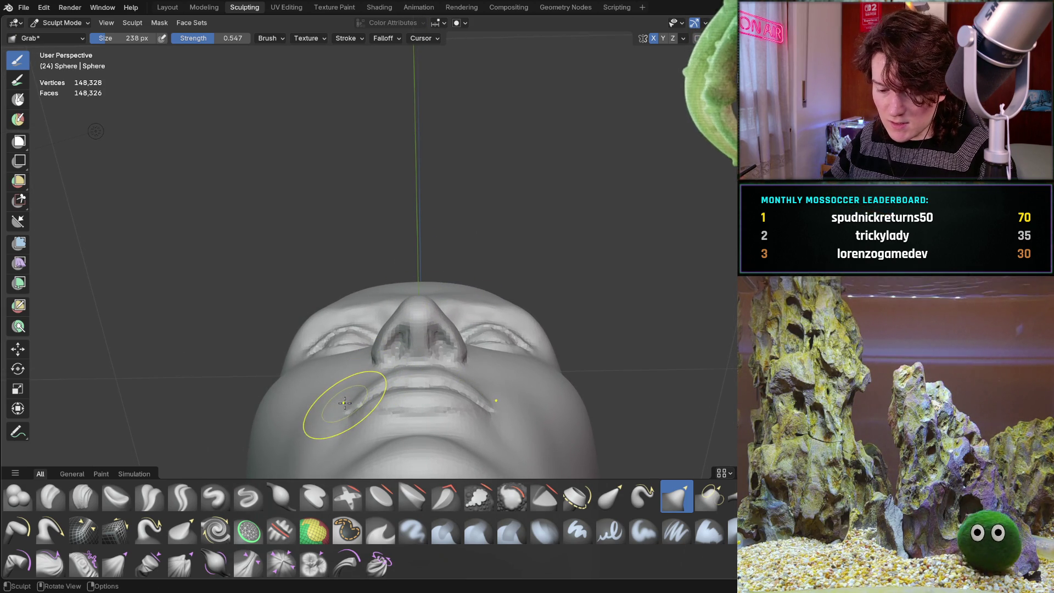
- Enlarge the Grab brush radius to 366 px and orbit to a frontal view of the nose and lips
{"action": "key", "text": "f"}
{"action": "left_click", "coordinate": [364, 399]}
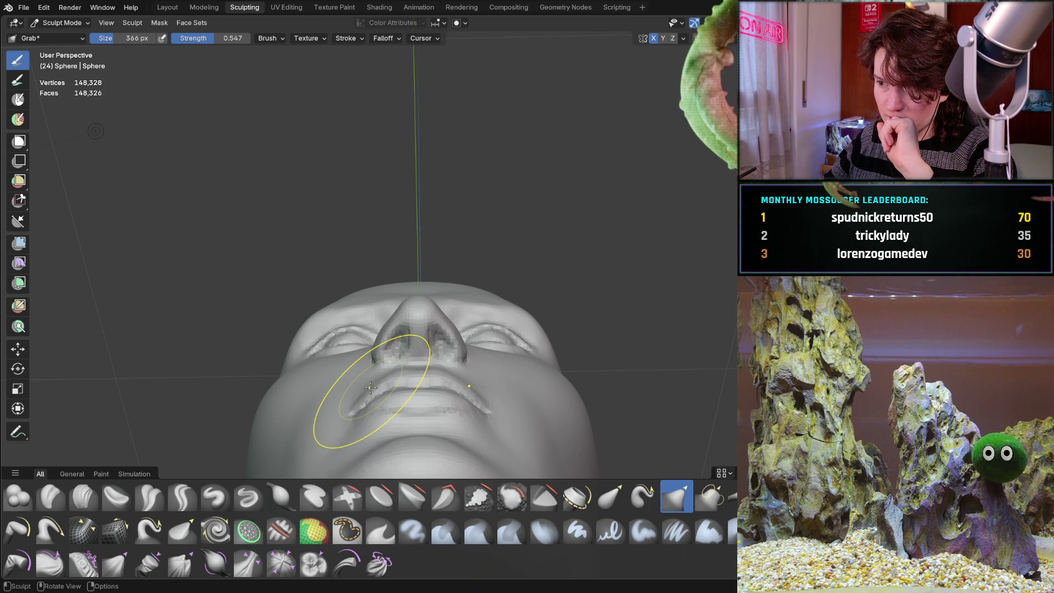
{"action": "mouse_move", "coordinate": [395, 410]}
{"action": "middle_mouse_down"}
{"action": "mouse_move", "coordinate": [412, 400]}
{"action": "mouse_move", "coordinate": [424, 353]}
{"action": "mouse_move", "coordinate": [416, 295]}
{"action": "mouse_move", "coordinate": [443, 311]}
{"action": "mouse_move", "coordinate": [439, 345]}
{"action": "mouse_move", "coordinate": [396, 405]}
{"action": "mouse_move", "coordinate": [339, 434]}
{"action": "mouse_move", "coordinate": [376, 400]}
{"action": "mouse_move", "coordinate": [477, 361]}
{"action": "mouse_move", "coordinate": [574, 349]}
{"action": "mouse_move", "coordinate": [521, 339]}
{"action": "mouse_move", "coordinate": [478, 239]}
{"action": "middle_mouse_up"}
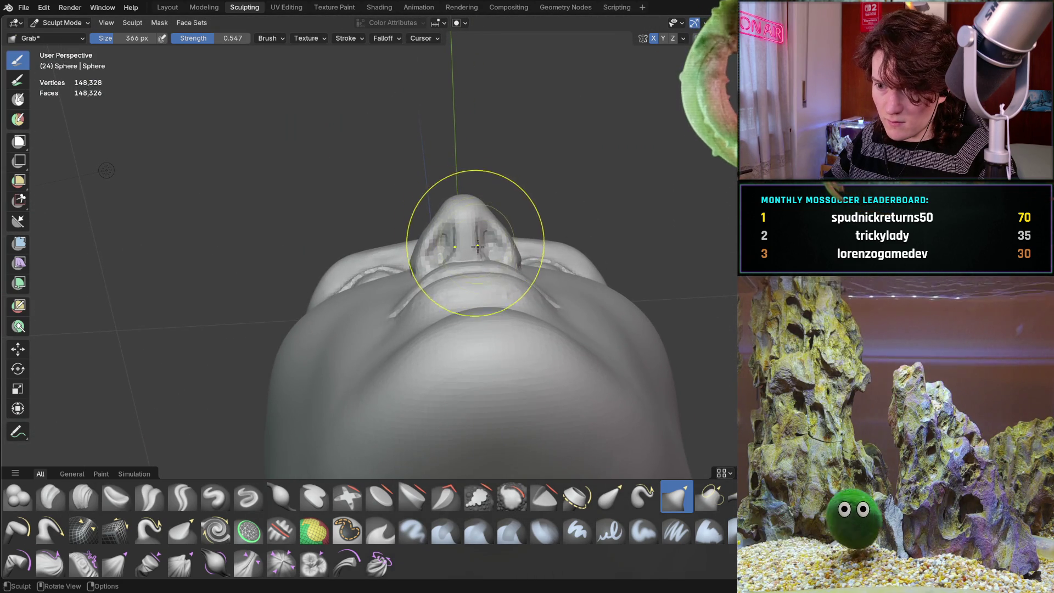
{"action": "scroll", "coordinate": [485, 283], "scroll_direction": "up", "scroll_amount": 5}
{"action": "middle_click_drag", "start_coordinate": [485, 284], "coordinate": [447, 322]}
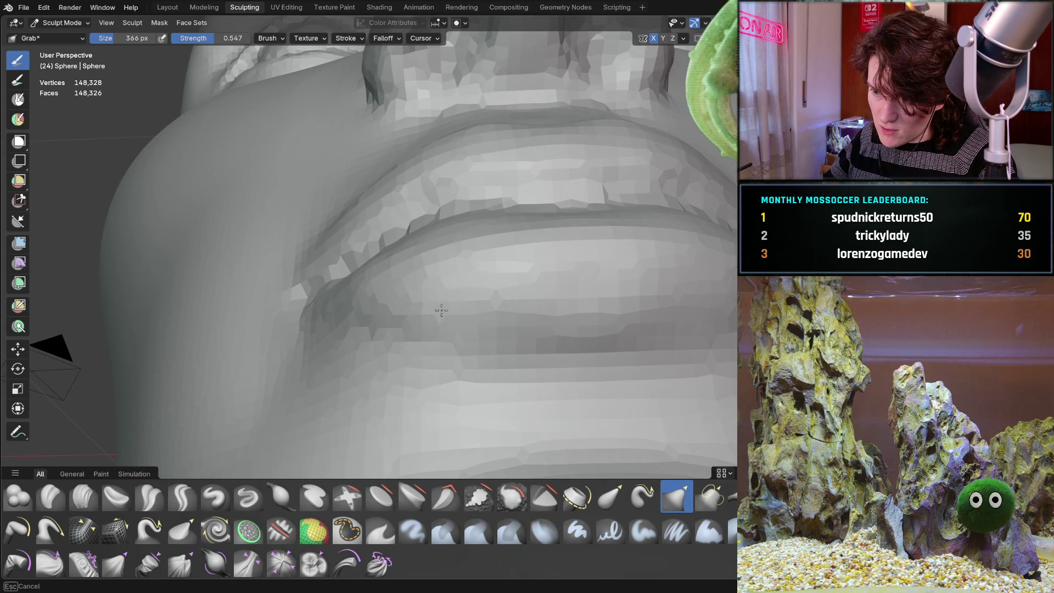
{"action": "mouse_move", "coordinate": [490, 309]}
{"action": "middle_mouse_down"}
{"action": "mouse_move", "coordinate": [415, 306]}
{"action": "mouse_move", "coordinate": [464, 318]}
{"action": "middle_mouse_up"}
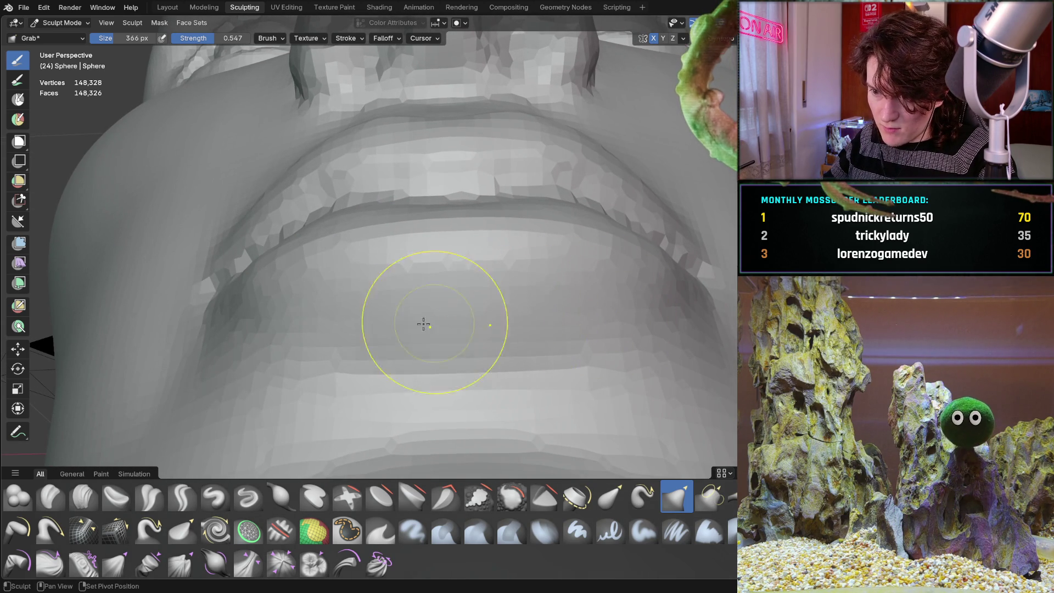
{"action": "mouse_move", "coordinate": [334, 338]}
{"action": "middle_mouse_down"}
{"action": "mouse_move", "coordinate": [352, 329]}
{"action": "mouse_move", "coordinate": [383, 377]}
{"action": "mouse_move", "coordinate": [474, 383]}
{"action": "mouse_move", "coordinate": [374, 341]}
{"action": "mouse_move", "coordinate": [450, 299]}
{"action": "mouse_move", "coordinate": [414, 313]}
{"action": "mouse_move", "coordinate": [448, 323]}
{"action": "mouse_move", "coordinate": [443, 289]}
{"action": "mouse_move", "coordinate": [436, 313]}
{"action": "mouse_move", "coordinate": [435, 294]}
{"action": "mouse_move", "coordinate": [417, 314]}
{"action": "mouse_move", "coordinate": [414, 301]}
{"action": "mouse_move", "coordinate": [406, 335]}
{"action": "mouse_move", "coordinate": [391, 290]}
{"action": "middle_mouse_up"}
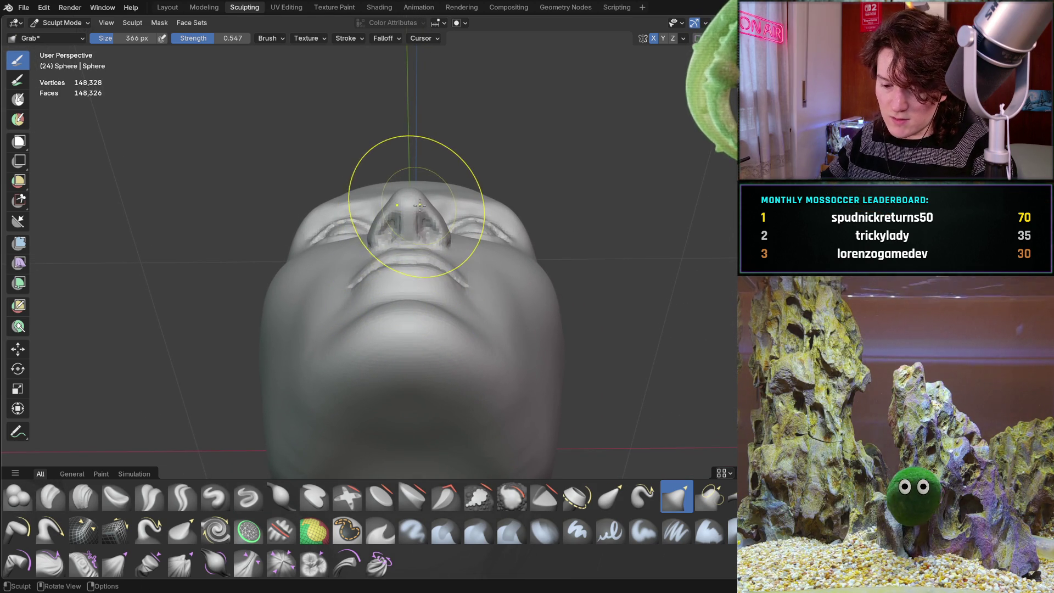
- Resize the Grab brush to 204 px and pull both nostril wings into shape
{"action": "key", "text": "f"}
{"action": "left_click", "coordinate": [391, 193]}
{"action": "key", "text": "f"}
{"action": "left_click", "coordinate": [407, 207]}
{"action": "left_click_drag", "start_coordinate": [395, 203], "coordinate": [395, 205]}
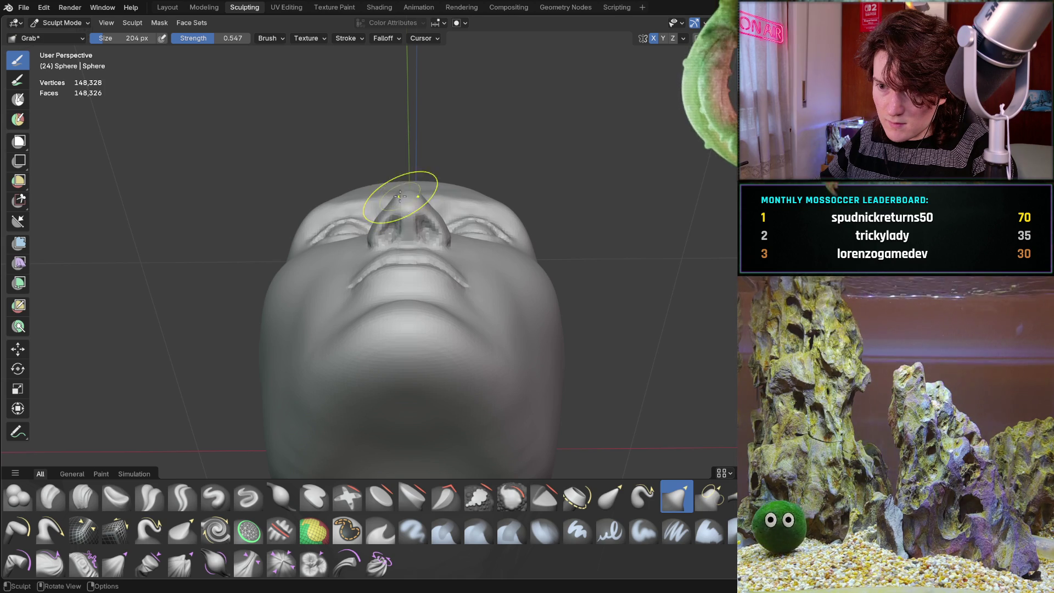
{"action": "left_click_drag", "start_coordinate": [379, 223], "coordinate": [379, 223]}
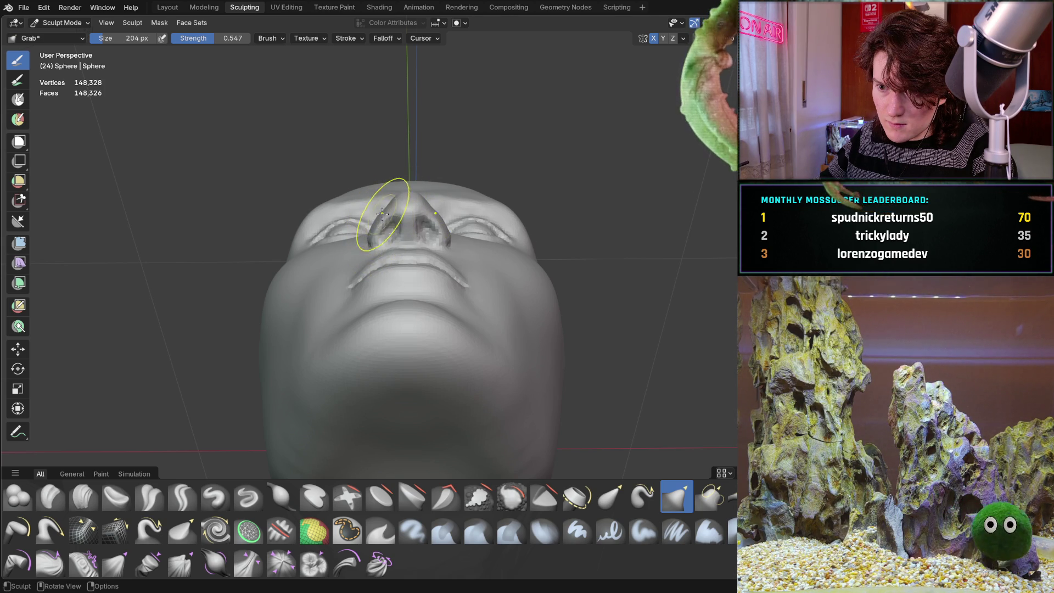
- Orbit to a wider side profile of the nose and face
{"action": "middle_click_drag", "start_coordinate": [399, 194], "coordinate": [536, 283]}
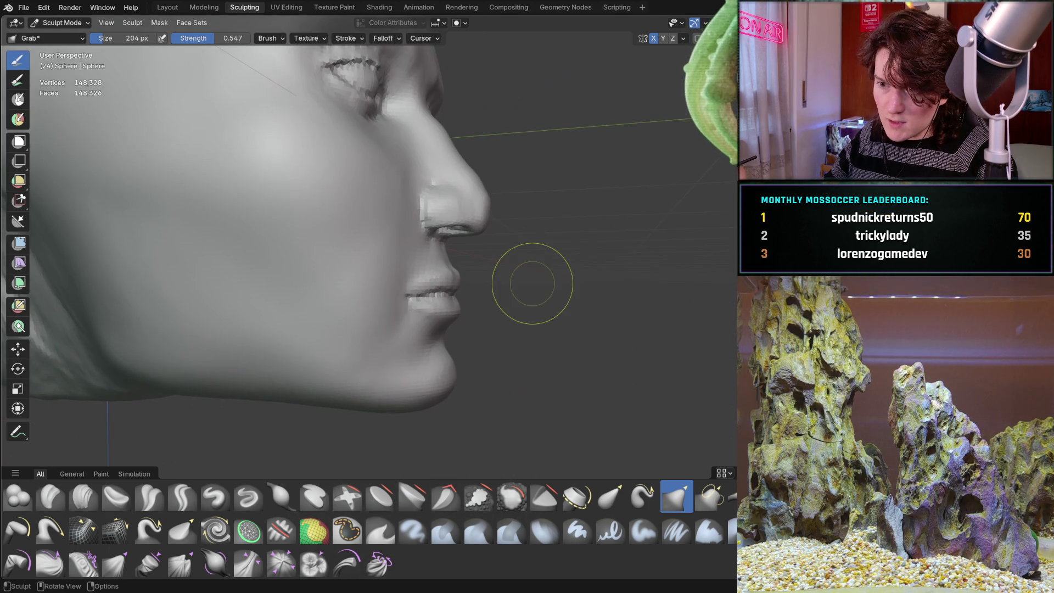
{"action": "scroll", "coordinate": [438, 322], "scroll_direction": "up", "scroll_amount": 2}
{"action": "mouse_move", "coordinate": [438, 321]}
{"action": "middle_mouse_down"}
{"action": "mouse_move", "coordinate": [489, 330]}
{"action": "mouse_move", "coordinate": [483, 287]}
{"action": "mouse_move", "coordinate": [470, 306]}
{"action": "mouse_move", "coordinate": [477, 327]}
{"action": "mouse_move", "coordinate": [464, 316]}
{"action": "middle_mouse_up"}
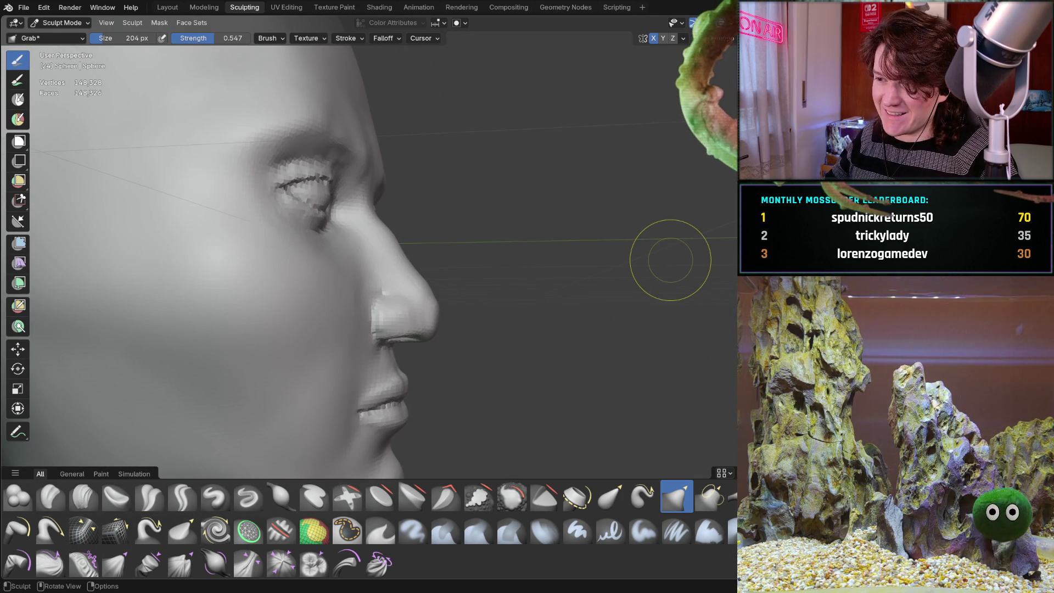
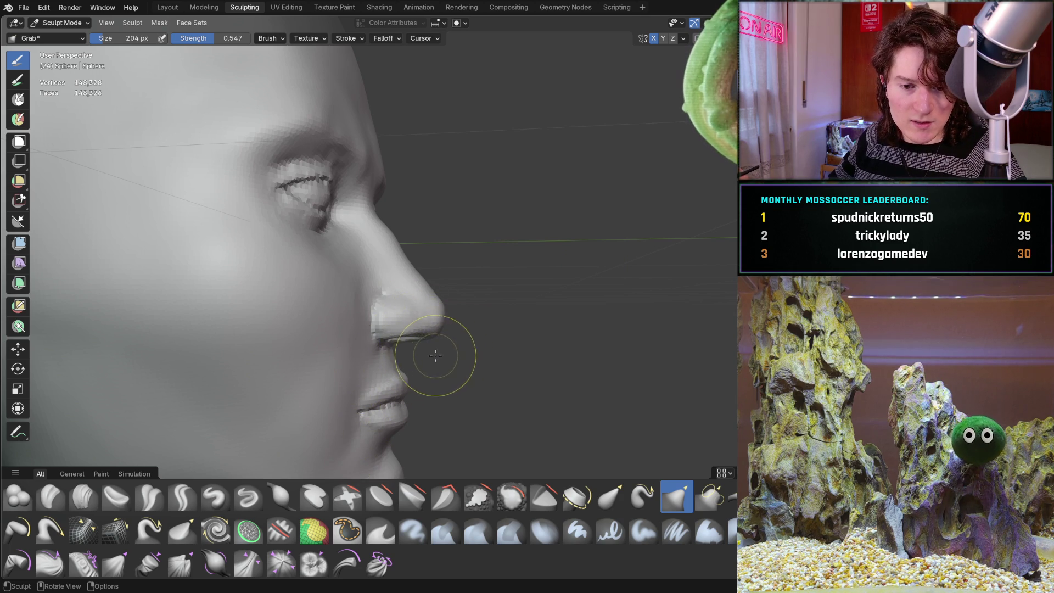
- Orbit the head sculpt from side profile to a front three-quarter view
{"action": "middle_click_drag", "start_coordinate": [439, 352], "coordinate": [379, 335]}
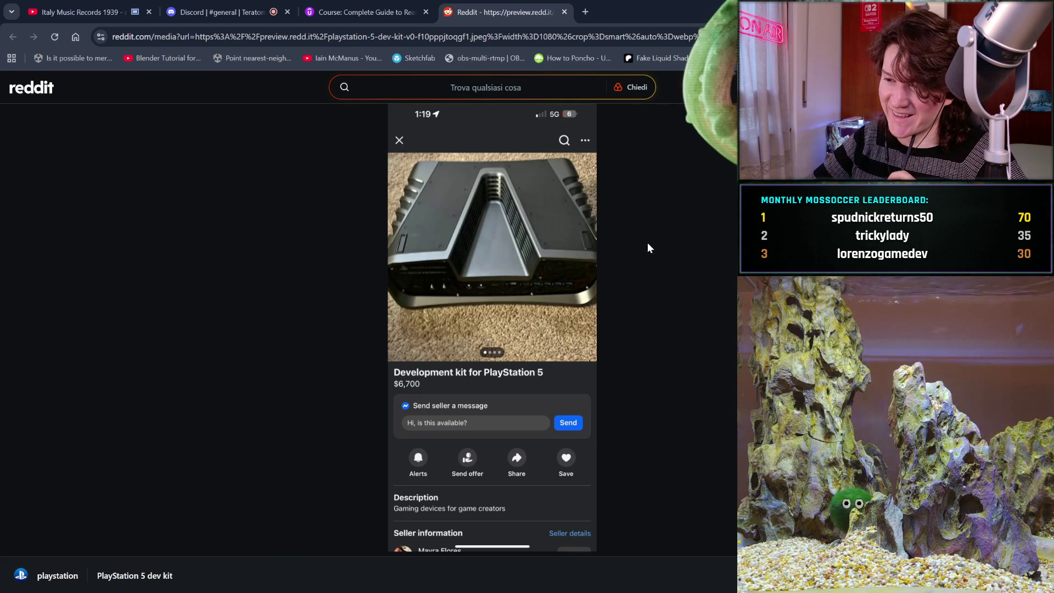
- Reload the Reddit image and return to the PlayStation 5 dev kit post
{"action": "key", "text": "F5"}
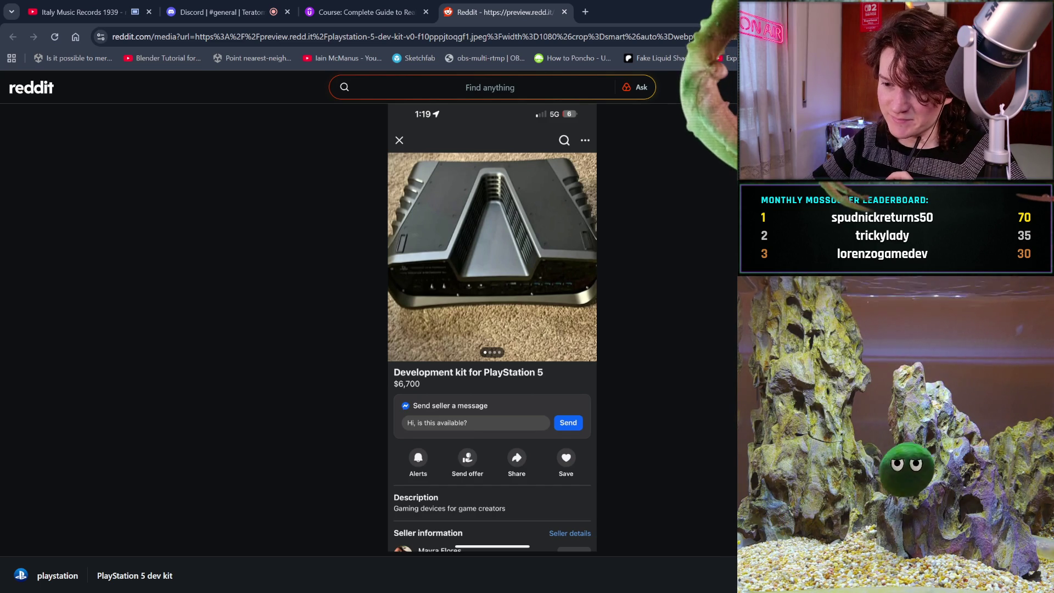
{"action": "key", "text": "alt+Left"}
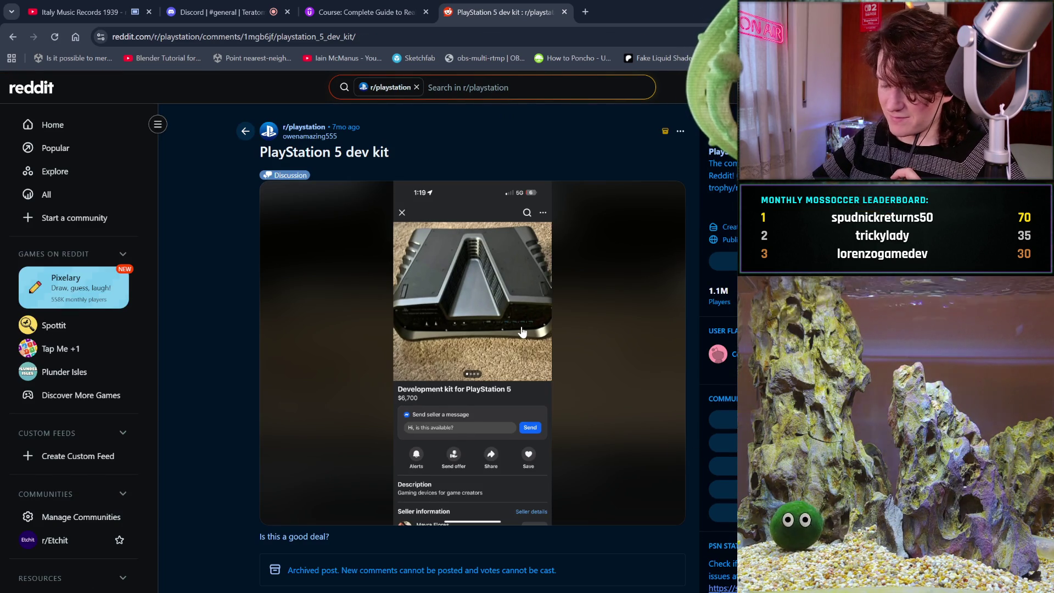
{"action": "scroll", "coordinate": [521, 331], "scroll_direction": "down", "scroll_amount": 1}
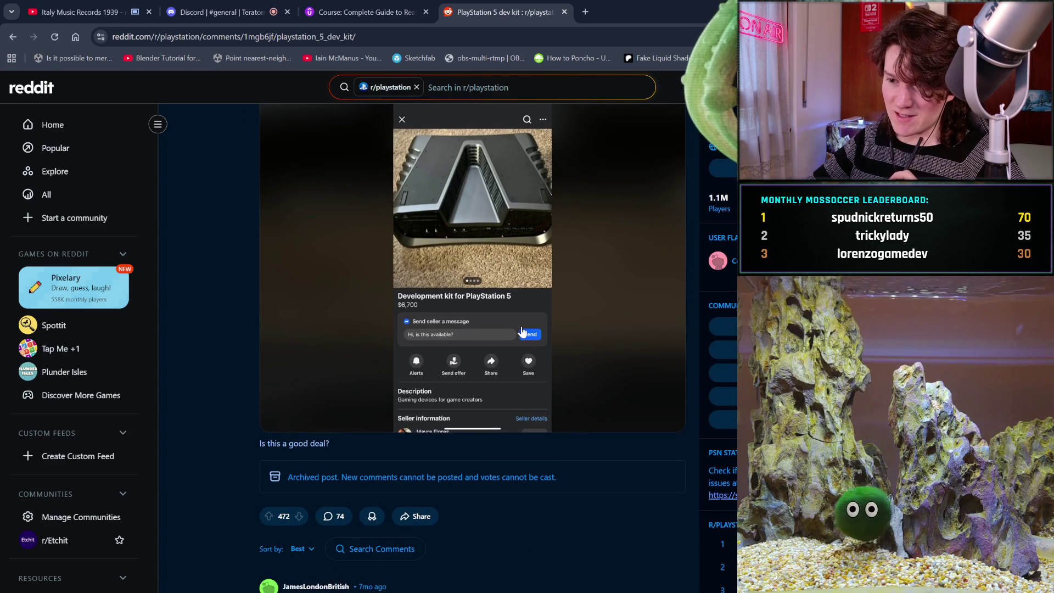
{"action": "scroll", "coordinate": [522, 331], "scroll_direction": "down", "scroll_amount": 3}
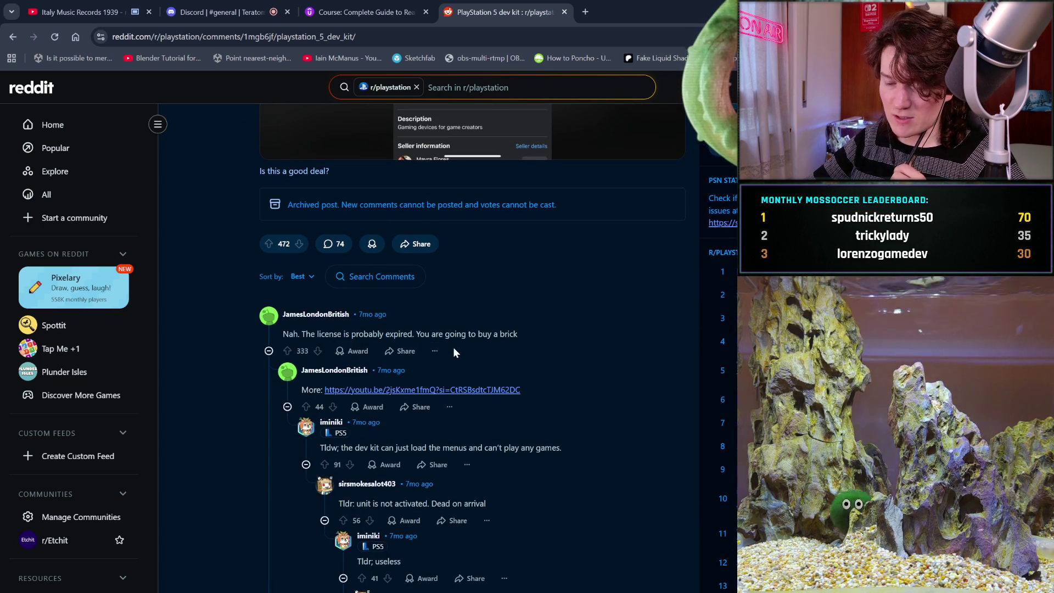
- Read through the dev kit post's comments and open a new browser tab
{"action": "scroll", "coordinate": [453, 352], "scroll_direction": "down", "scroll_amount": 2}
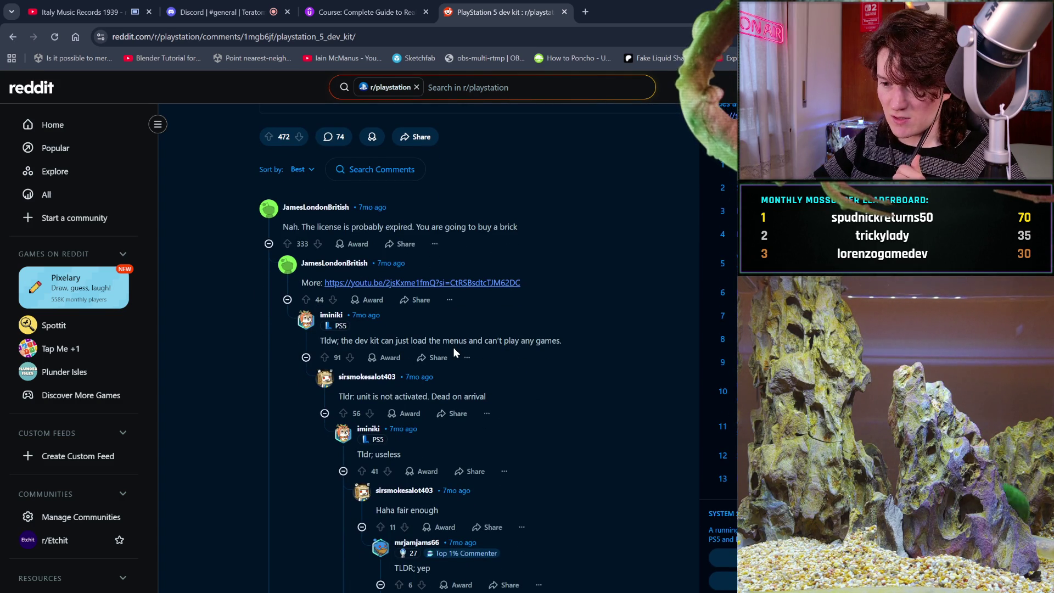
{"action": "scroll", "coordinate": [453, 352], "scroll_direction": "down", "scroll_amount": 6}
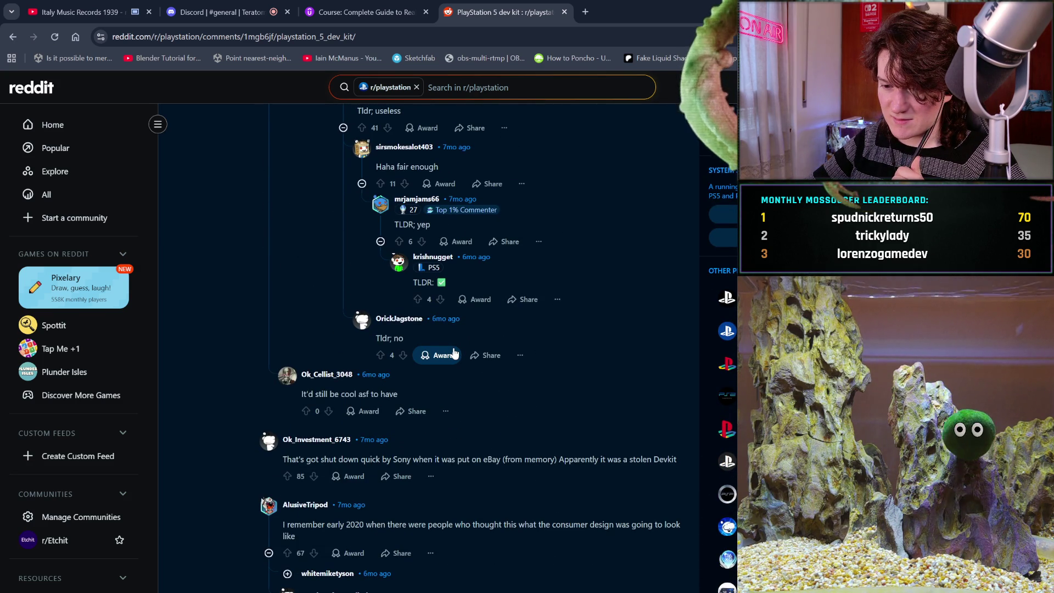
{"action": "scroll", "coordinate": [453, 352], "scroll_direction": "down", "scroll_amount": 2}
{"action": "scroll", "coordinate": [453, 347], "scroll_direction": "down", "scroll_amount": 1}
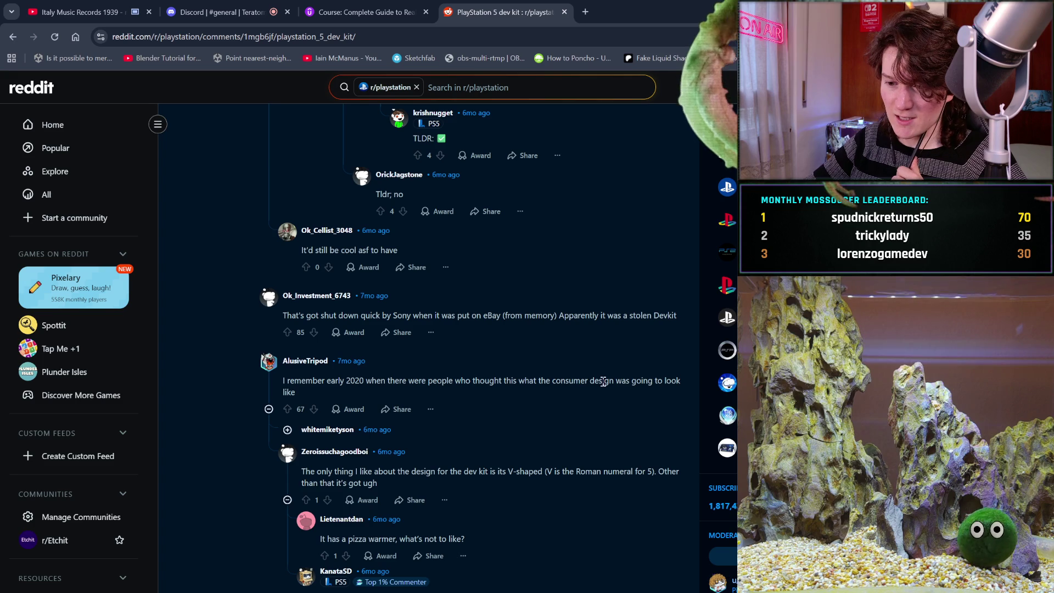
{"action": "scroll", "coordinate": [560, 358], "scroll_direction": "down", "scroll_amount": 4}
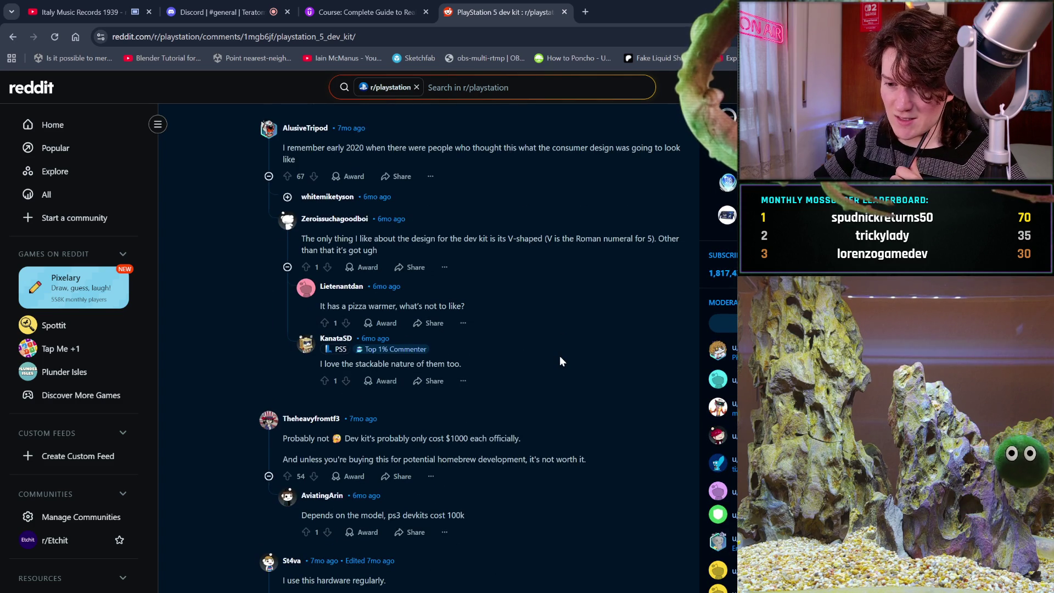
{"action": "scroll", "coordinate": [561, 358], "scroll_direction": "down", "scroll_amount": 10}
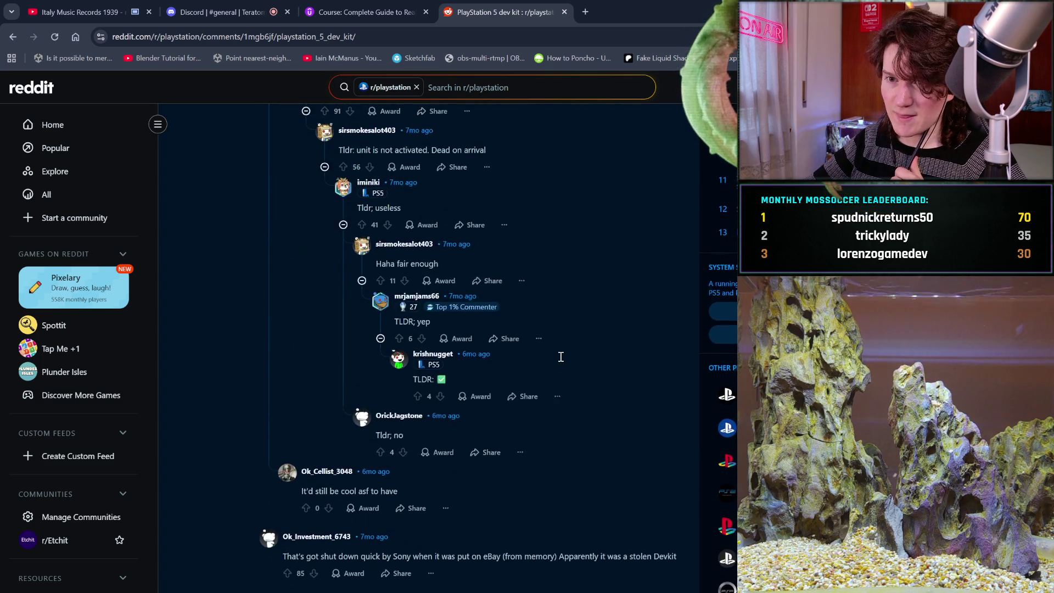
{"action": "left_click", "coordinate": [585, 12]}
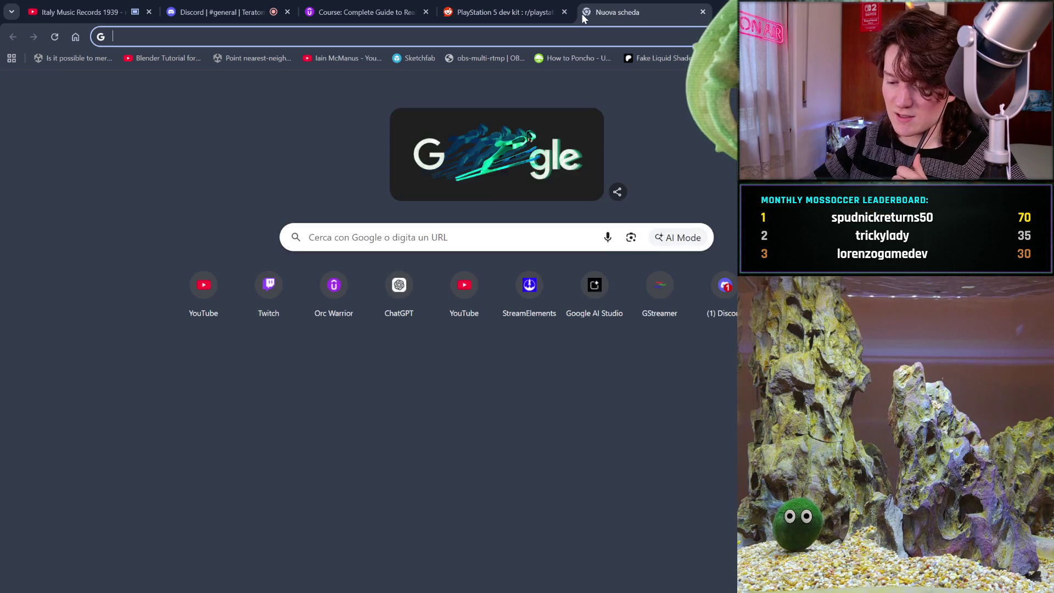
- Search Google Images for 'PS5 DEVKIT' and scroll through the results
{"action": "type", "text": "PS5 DEV"}
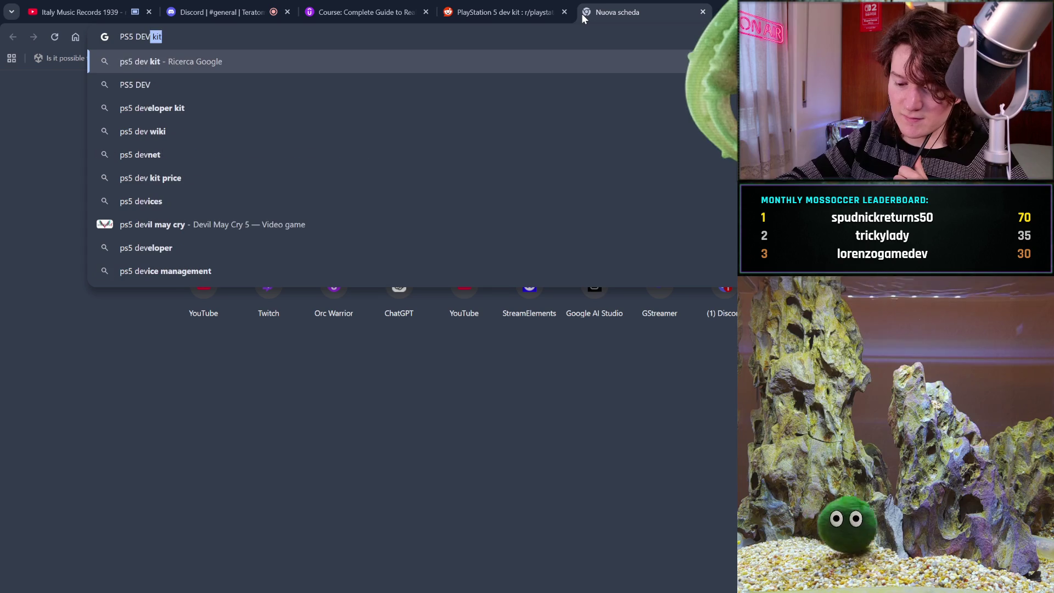
{"action": "type", "text": "KIT"}
{"action": "key", "text": "Return"}
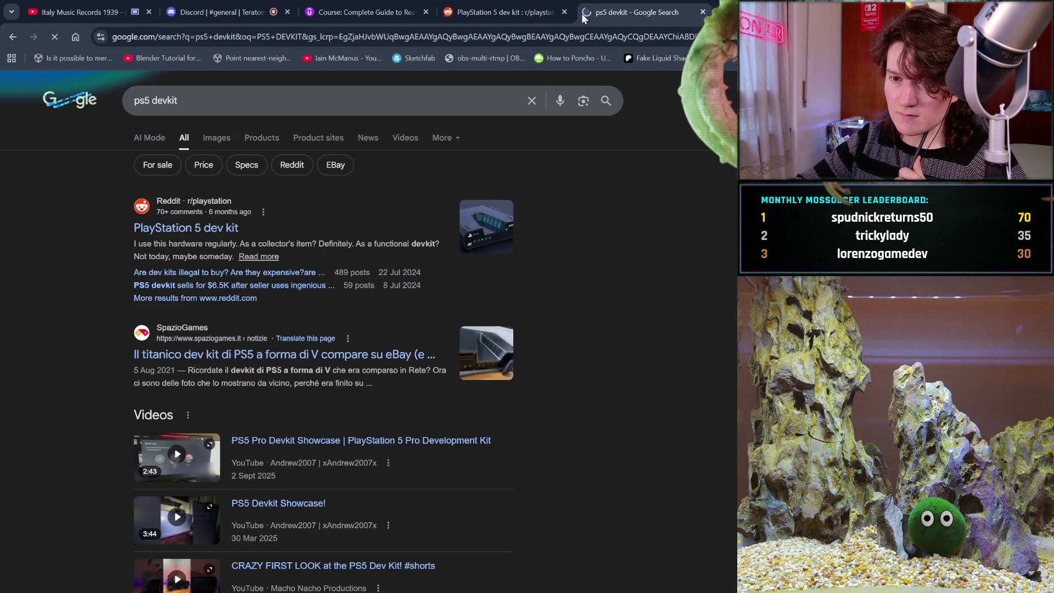
{"action": "left_click", "coordinate": [217, 145]}
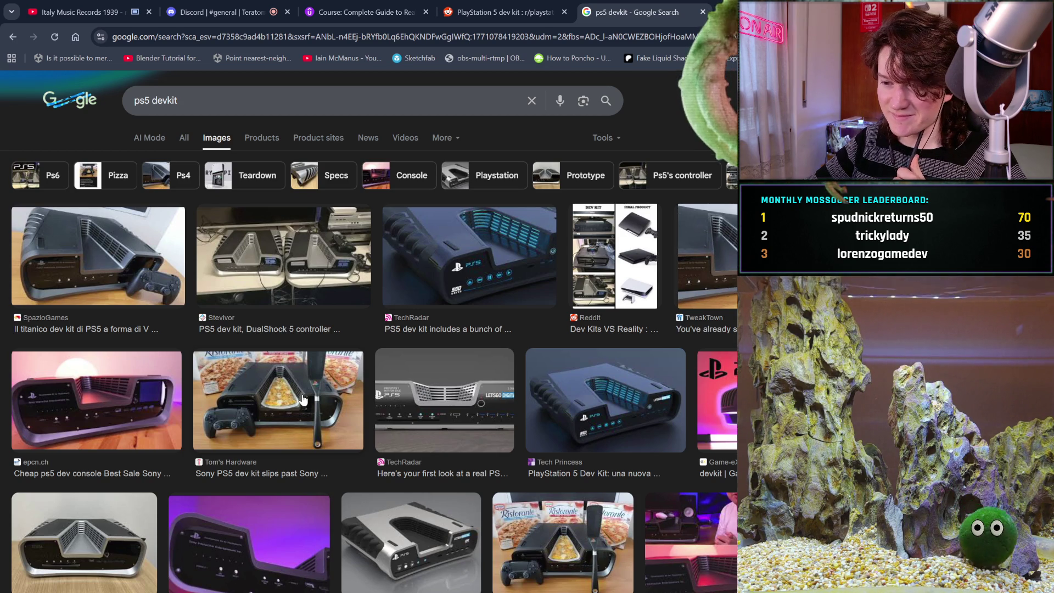
{"action": "scroll", "coordinate": [303, 400], "scroll_direction": "down", "scroll_amount": 2}
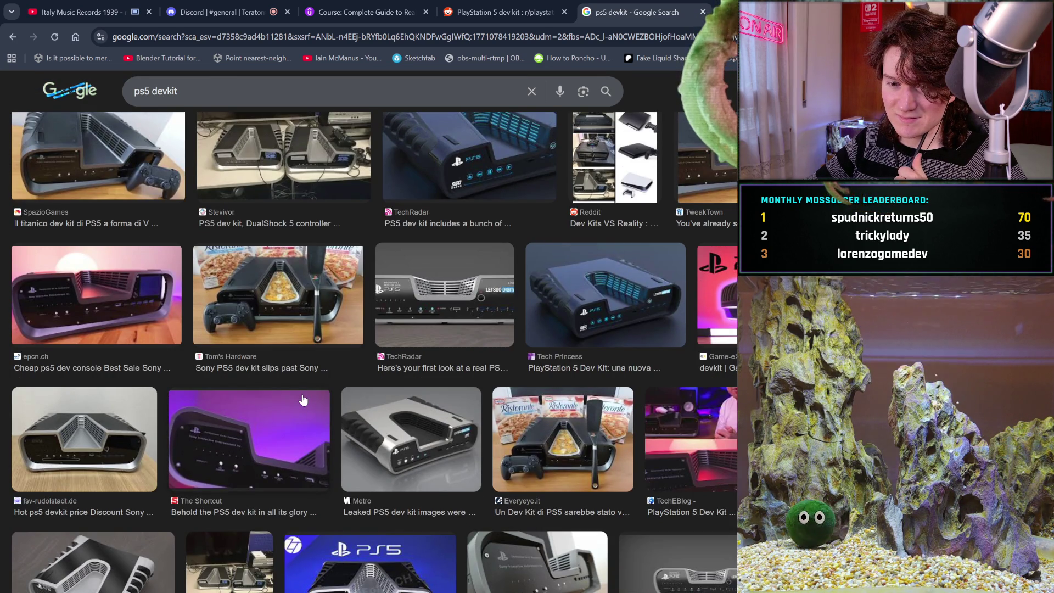
{"action": "scroll", "coordinate": [303, 399], "scroll_direction": "down", "scroll_amount": 2}
{"action": "scroll", "coordinate": [303, 399], "scroll_direction": "down", "scroll_amount": 1}
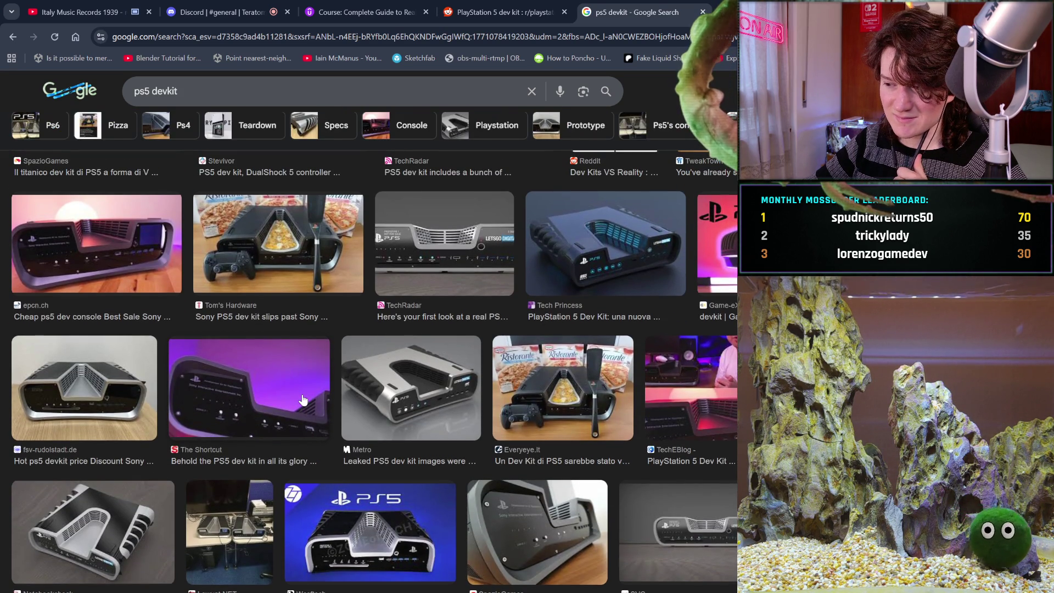
{"action": "scroll", "coordinate": [303, 399], "scroll_direction": "up", "scroll_amount": 3}
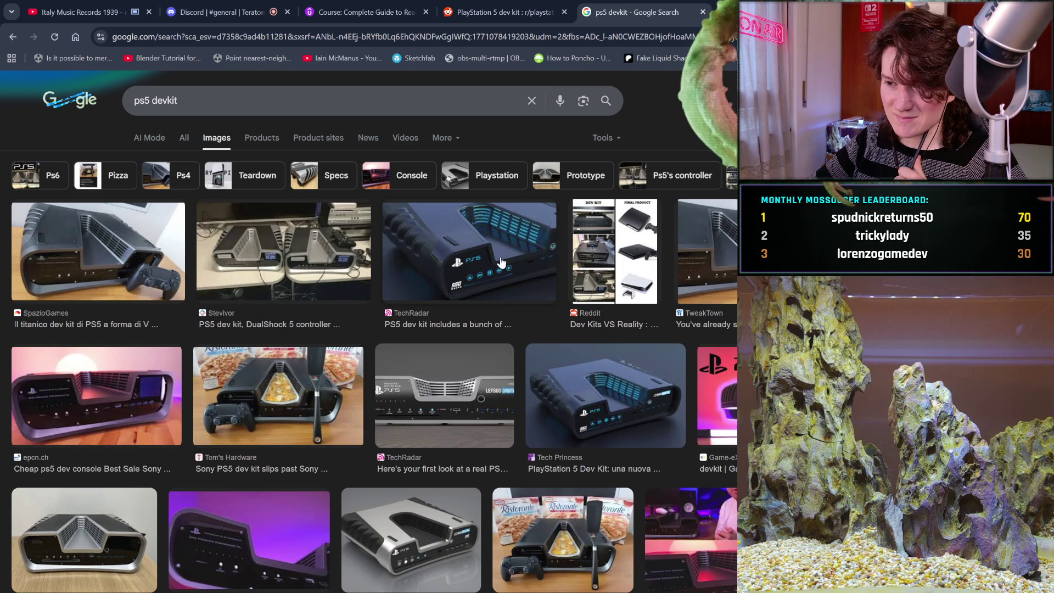
- Preview the Reddit dev kit comparison and Ps5 2024 devkit price images, then close the tab
{"action": "left_click", "coordinate": [615, 235]}
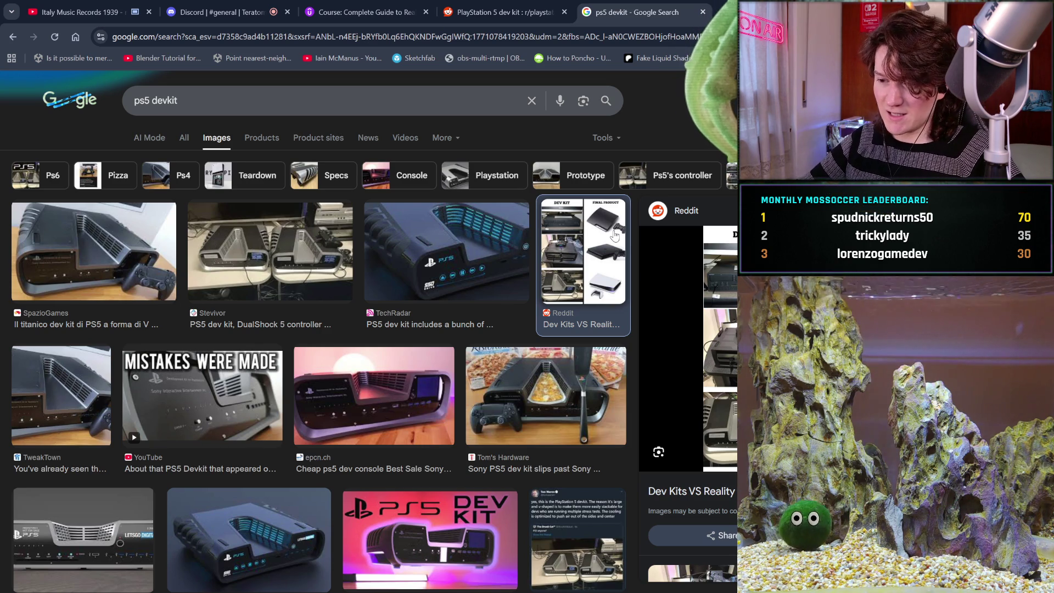
{"action": "scroll", "coordinate": [524, 243], "scroll_direction": "down", "scroll_amount": 15}
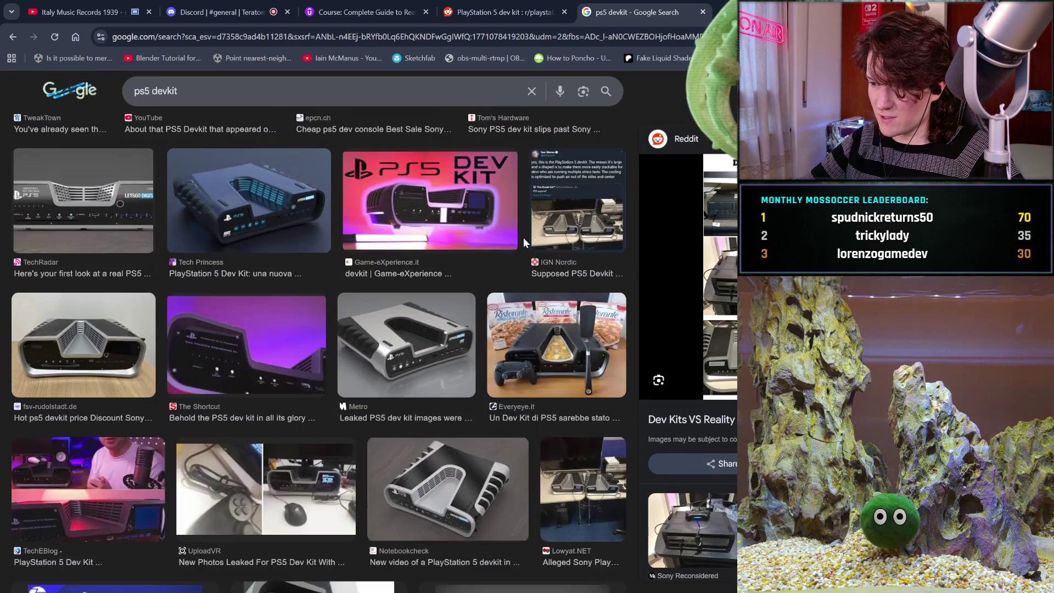
{"action": "scroll", "coordinate": [525, 243], "scroll_direction": "down", "scroll_amount": 3}
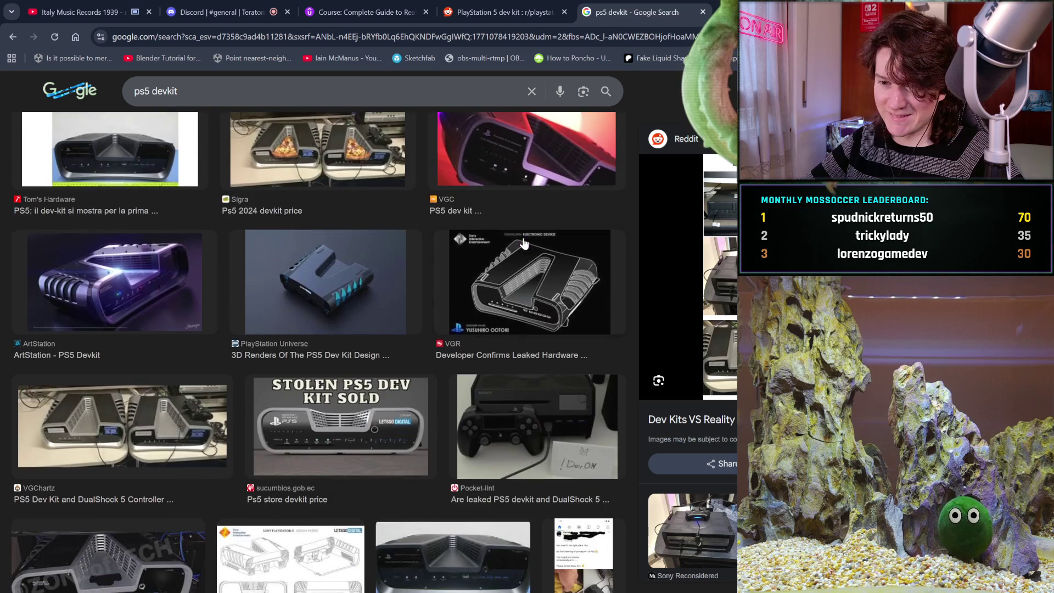
{"action": "left_click", "coordinate": [357, 166]}
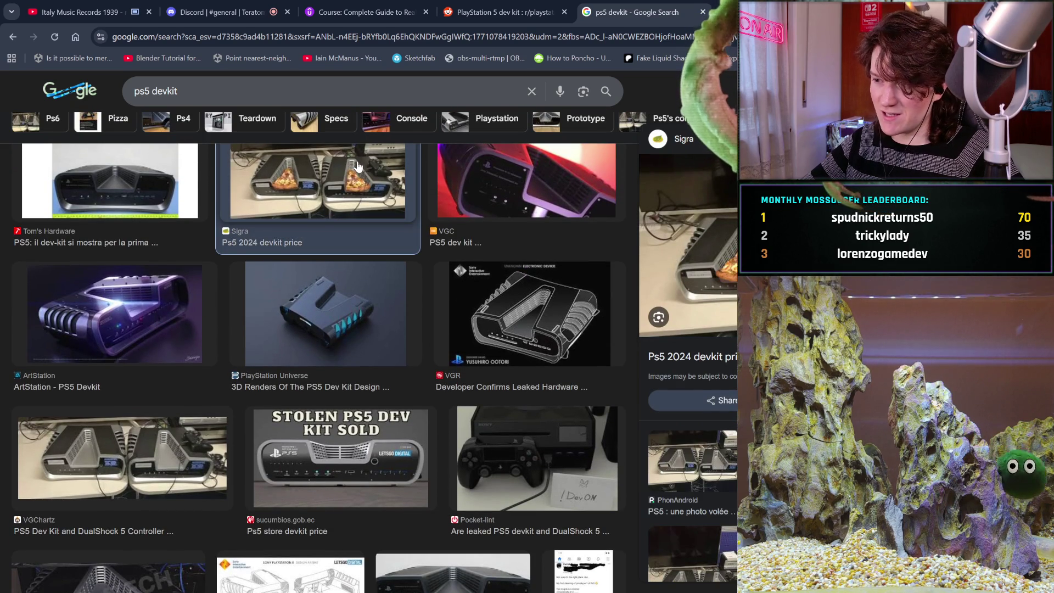
{"action": "left_click", "coordinate": [703, 12]}
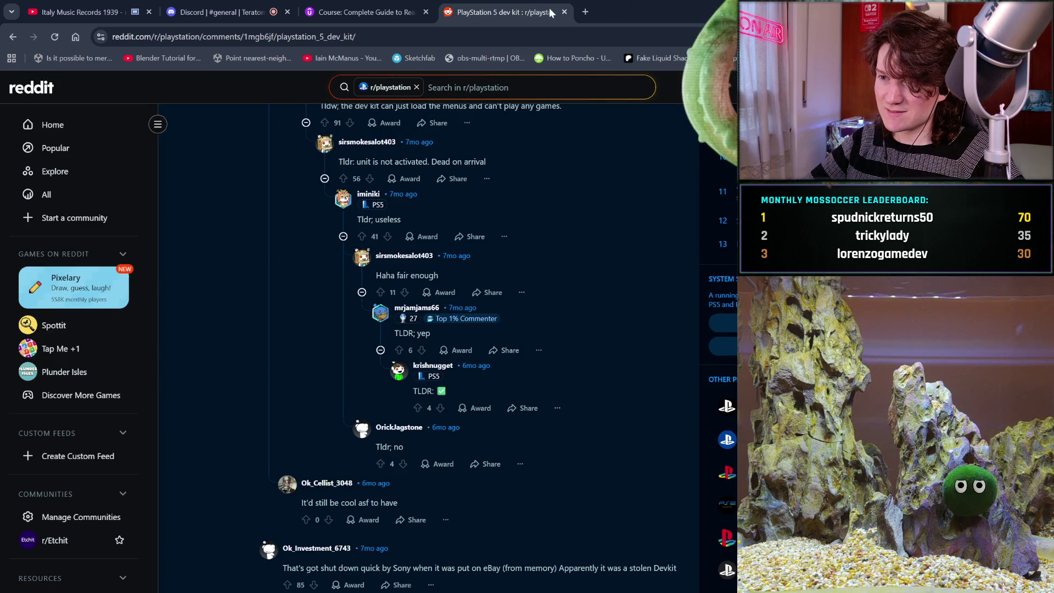
- Close the Reddit dev kit tab and switch back to the Blender window
{"action": "left_click", "coordinate": [564, 12]}
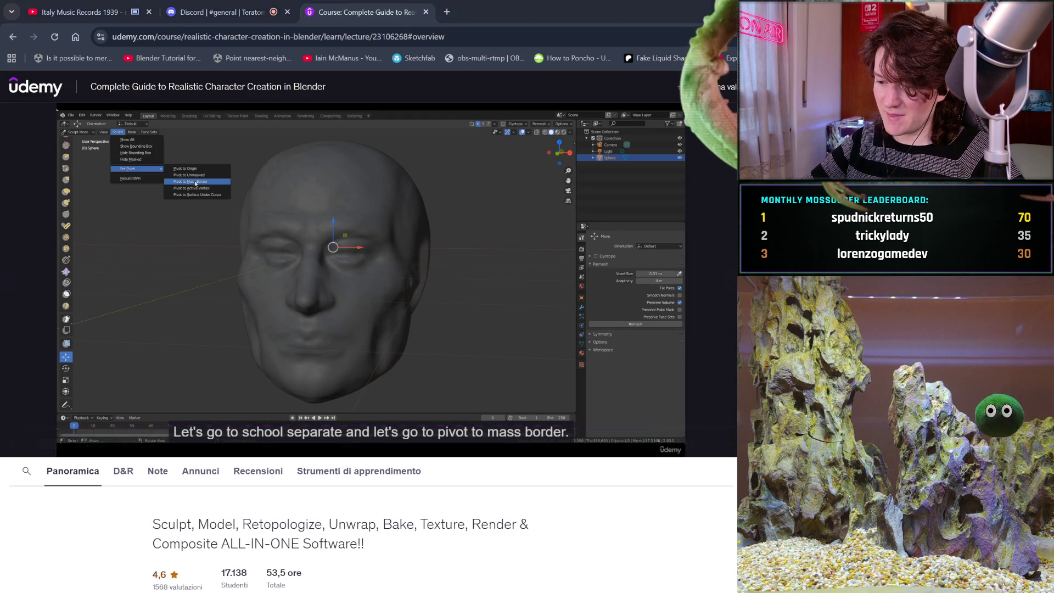
{"action": "key", "text": "alt+Tab"}
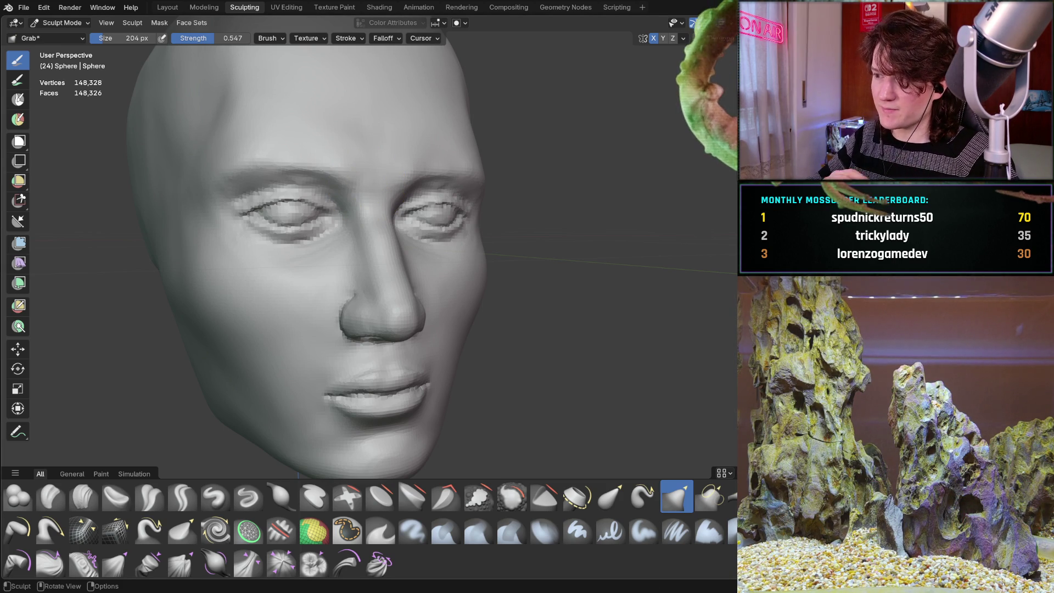
- Review the nose from several angles, enlarge the brush to 336 px, and select Clay Strips
{"action": "mouse_move", "coordinate": [263, 313]}
{"action": "middle_mouse_down"}
{"action": "mouse_move", "coordinate": [400, 311]}
{"action": "mouse_move", "coordinate": [447, 258]}
{"action": "mouse_move", "coordinate": [318, 189]}
{"action": "mouse_move", "coordinate": [306, 324]}
{"action": "mouse_move", "coordinate": [341, 264]}
{"action": "mouse_move", "coordinate": [318, 261]}
{"action": "middle_mouse_up"}
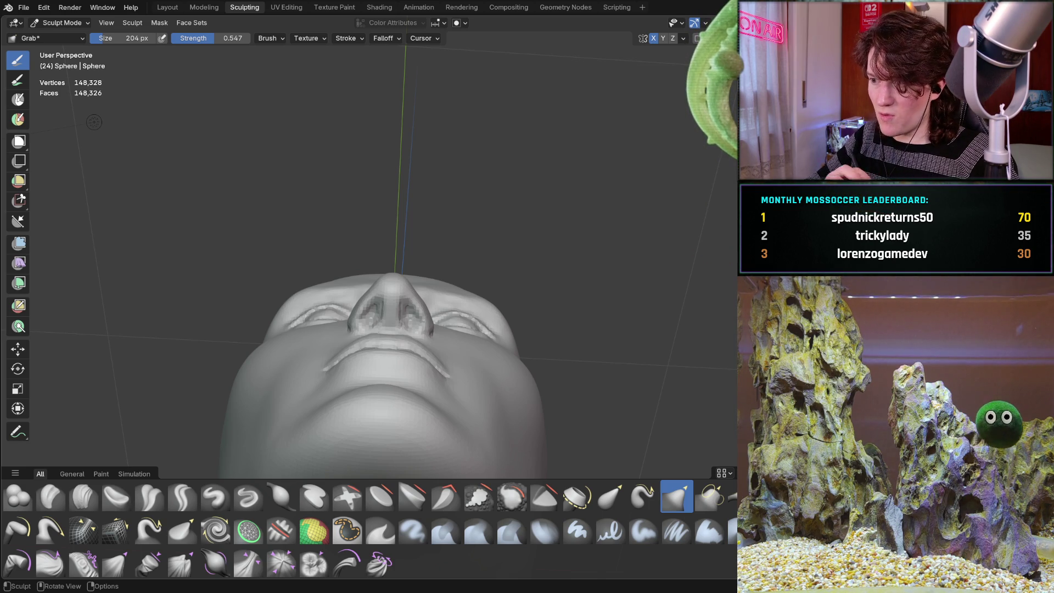
{"action": "mouse_move", "coordinate": [310, 291]}
{"action": "middle_mouse_down"}
{"action": "mouse_move", "coordinate": [365, 388]}
{"action": "mouse_move", "coordinate": [336, 370]}
{"action": "mouse_move", "coordinate": [382, 419]}
{"action": "middle_mouse_up"}
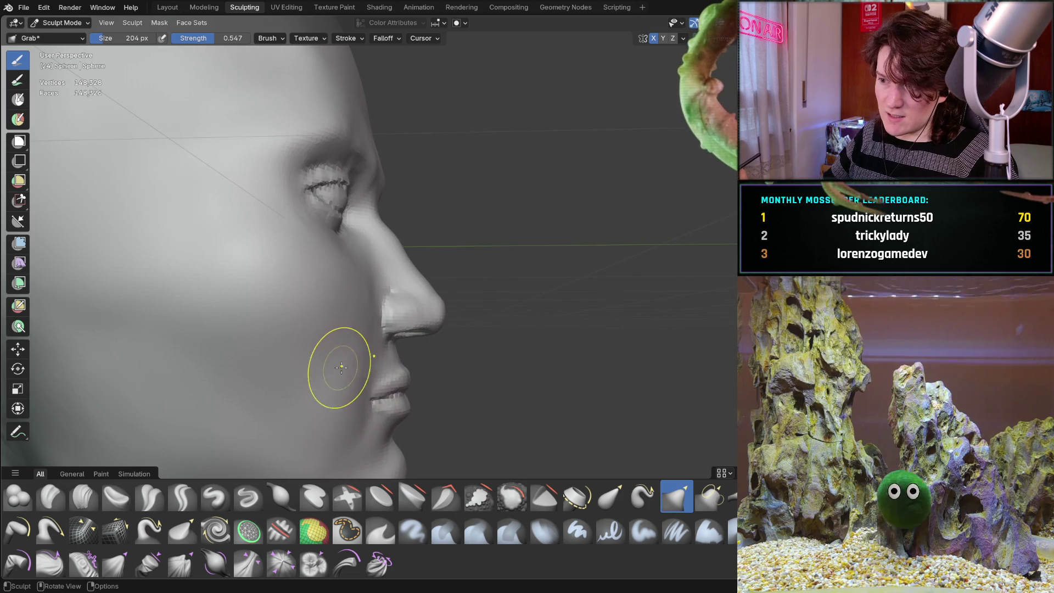
{"action": "mouse_move", "coordinate": [330, 353]}
{"action": "middle_mouse_down"}
{"action": "mouse_move", "coordinate": [363, 351]}
{"action": "mouse_move", "coordinate": [342, 352]}
{"action": "mouse_move", "coordinate": [337, 365]}
{"action": "mouse_move", "coordinate": [344, 372]}
{"action": "mouse_move", "coordinate": [384, 275]}
{"action": "middle_mouse_up"}
{"action": "scroll", "coordinate": [386, 271], "scroll_direction": "up", "scroll_amount": 3}
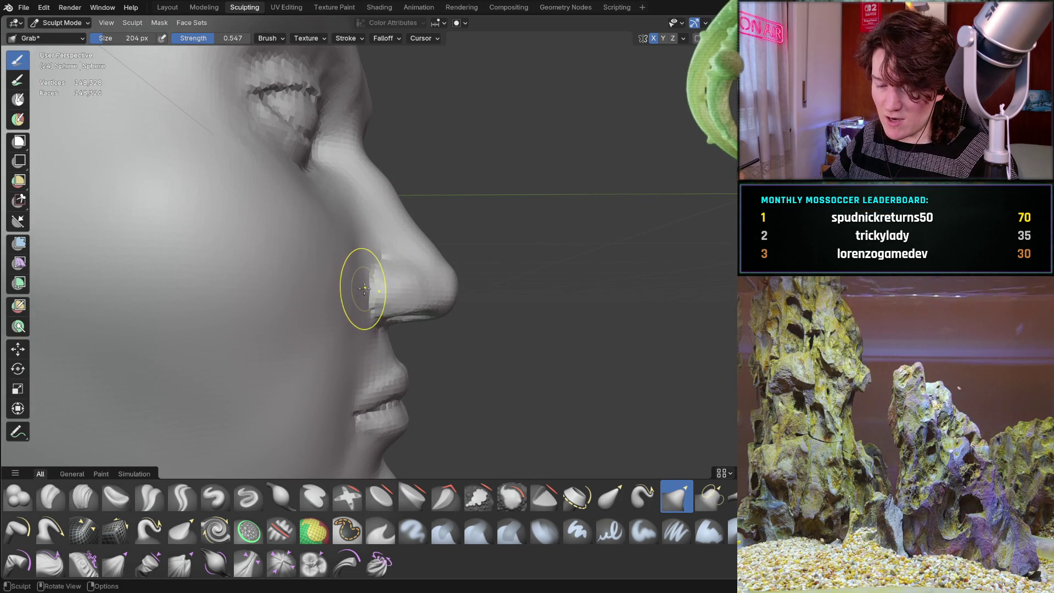
{"action": "key", "text": "f"}
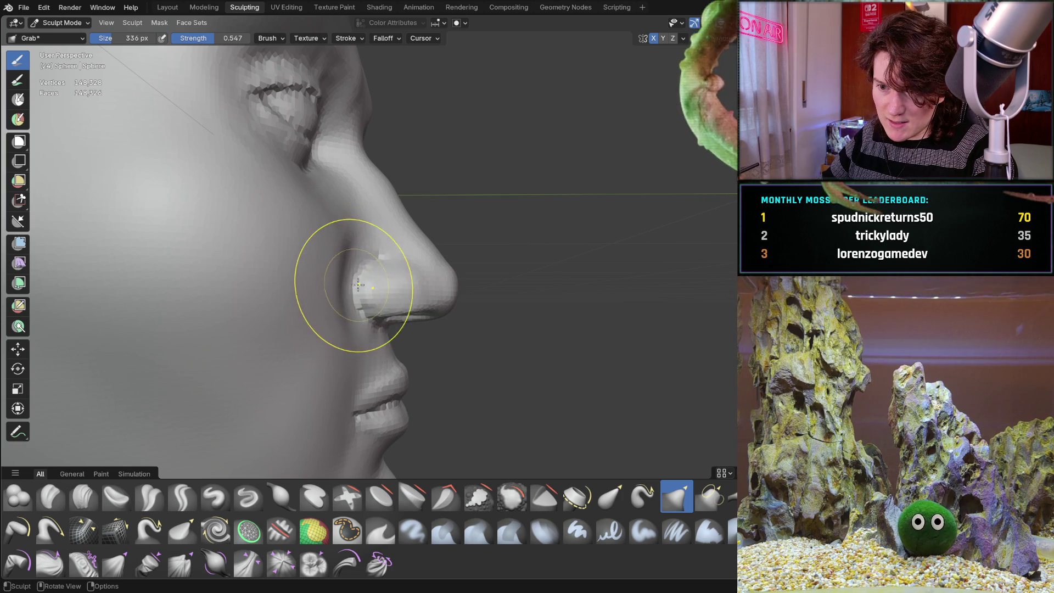
{"action": "mouse_move", "coordinate": [335, 247]}
{"action": "middle_mouse_down"}
{"action": "mouse_move", "coordinate": [236, 271]}
{"action": "mouse_move", "coordinate": [256, 251]}
{"action": "mouse_move", "coordinate": [336, 292]}
{"action": "mouse_move", "coordinate": [325, 262]}
{"action": "mouse_move", "coordinate": [324, 302]}
{"action": "mouse_move", "coordinate": [324, 287]}
{"action": "mouse_move", "coordinate": [302, 287]}
{"action": "mouse_move", "coordinate": [341, 287]}
{"action": "mouse_move", "coordinate": [315, 283]}
{"action": "mouse_move", "coordinate": [311, 263]}
{"action": "mouse_move", "coordinate": [318, 275]}
{"action": "mouse_move", "coordinate": [344, 272]}
{"action": "mouse_move", "coordinate": [391, 243]}
{"action": "mouse_move", "coordinate": [432, 267]}
{"action": "middle_mouse_up"}
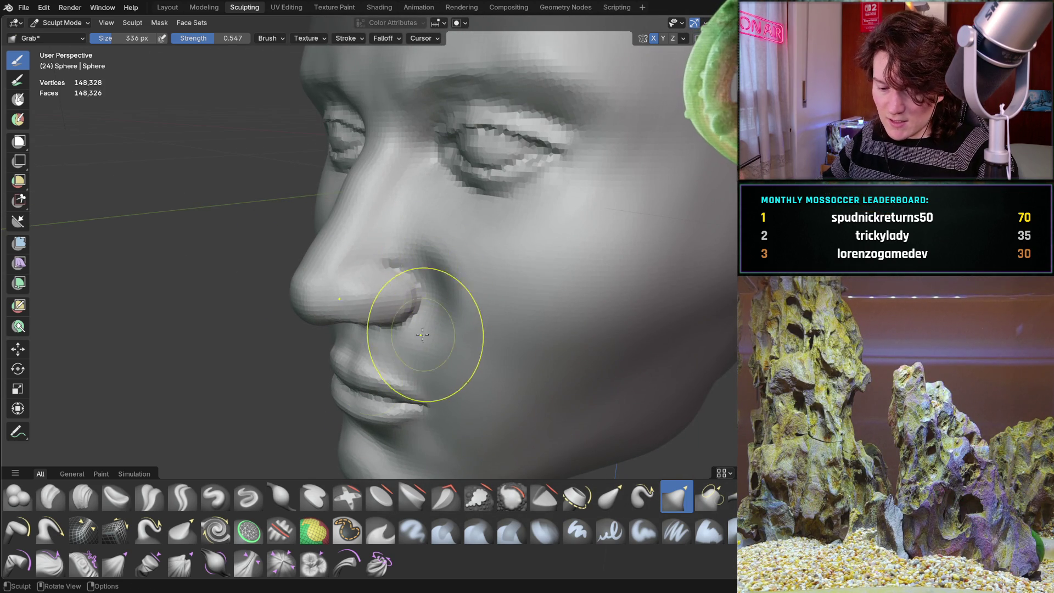
{"action": "left_click", "coordinate": [84, 497]}
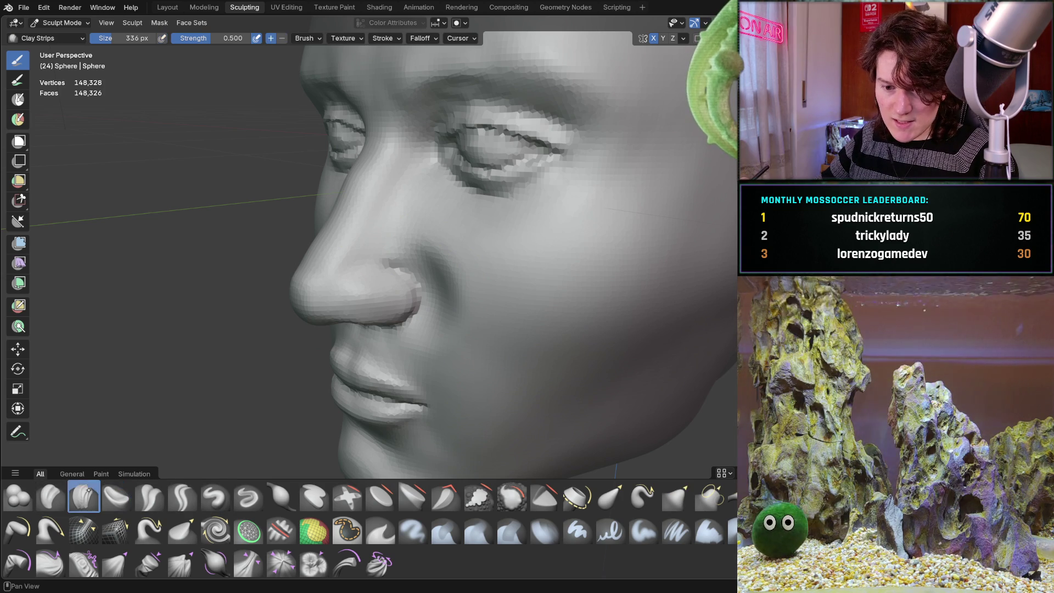
- Lay a Clay Strips crease on the cheek beside the nose and inspect it from several angles
{"action": "scroll", "coordinate": [447, 311], "scroll_direction": "up", "scroll_amount": 4}
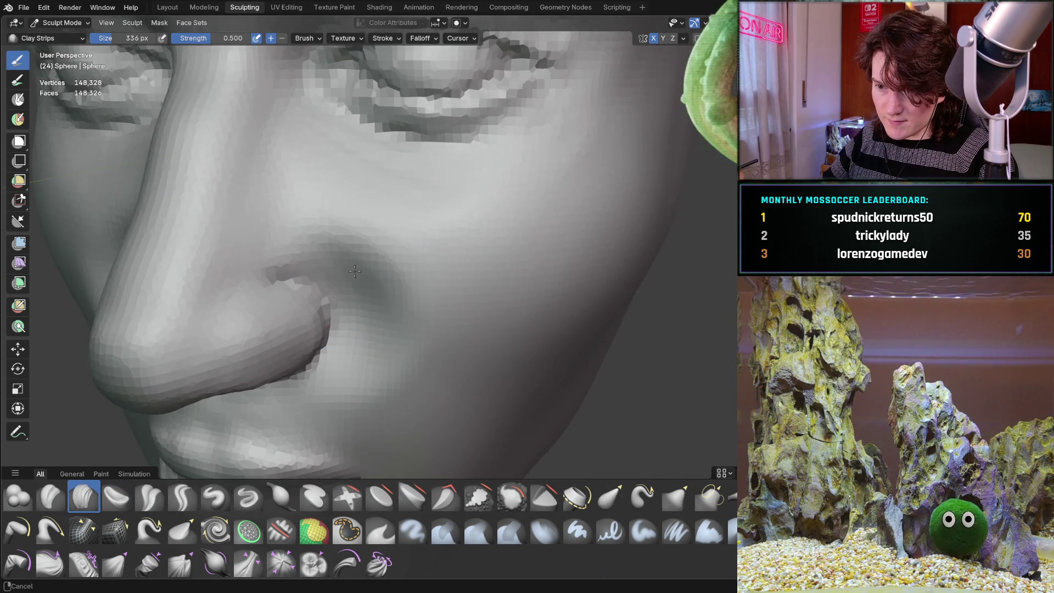
{"action": "middle_click_drag", "start_coordinate": [398, 303], "coordinate": [427, 286], "text": "ctrl"}
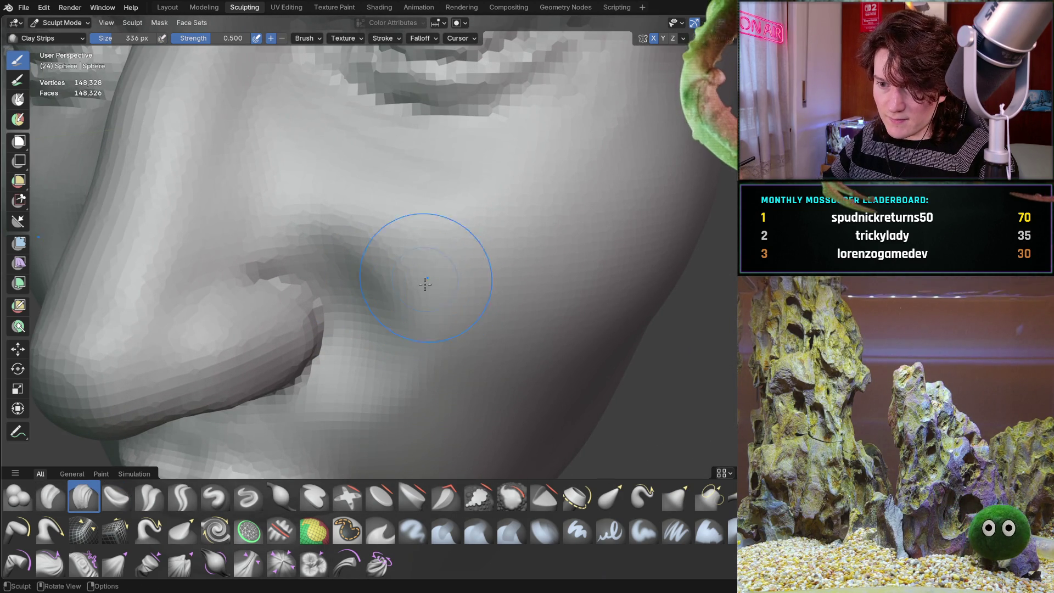
{"action": "mouse_move", "coordinate": [426, 275]}
{"action": "left_mouse_down"}
{"action": "mouse_move", "coordinate": [389, 217]}
{"action": "mouse_move", "coordinate": [419, 225]}
{"action": "left_mouse_up"}
{"action": "middle_click_drag", "start_coordinate": [420, 226], "coordinate": [352, 236]}
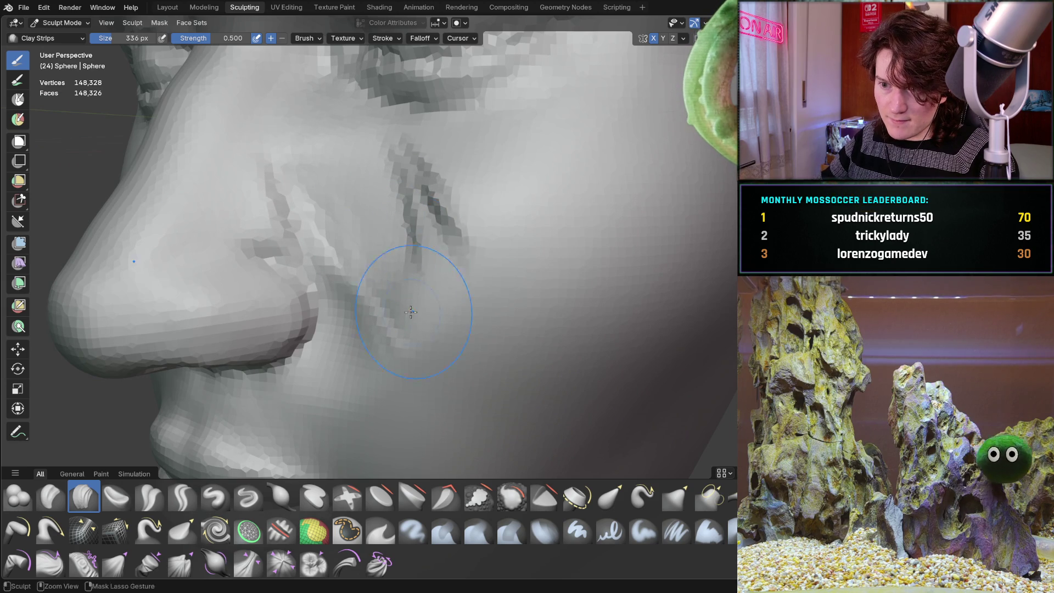
{"action": "mouse_move", "coordinate": [357, 348]}
{"action": "middle_mouse_down"}
{"action": "mouse_move", "coordinate": [356, 277]}
{"action": "mouse_move", "coordinate": [283, 295]}
{"action": "mouse_move", "coordinate": [501, 297]}
{"action": "mouse_move", "coordinate": [297, 362]}
{"action": "mouse_move", "coordinate": [274, 341]}
{"action": "mouse_move", "coordinate": [283, 262]}
{"action": "mouse_move", "coordinate": [272, 376]}
{"action": "middle_mouse_up"}
{"action": "scroll", "coordinate": [272, 376], "scroll_direction": "down", "scroll_amount": 4}
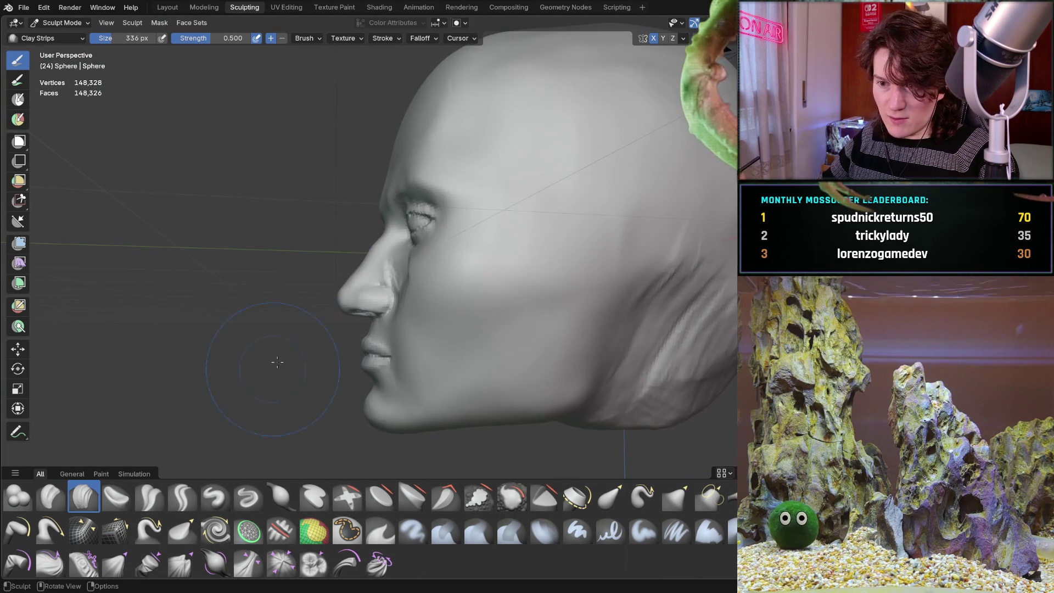
{"action": "mouse_move", "coordinate": [350, 319]}
{"action": "middle_mouse_down"}
{"action": "mouse_move", "coordinate": [352, 297]}
{"action": "mouse_move", "coordinate": [400, 286]}
{"action": "middle_mouse_up"}
{"action": "scroll", "coordinate": [373, 286], "scroll_direction": "up", "scroll_amount": 3}
{"action": "scroll", "coordinate": [445, 271], "scroll_direction": "up", "scroll_amount": 3}
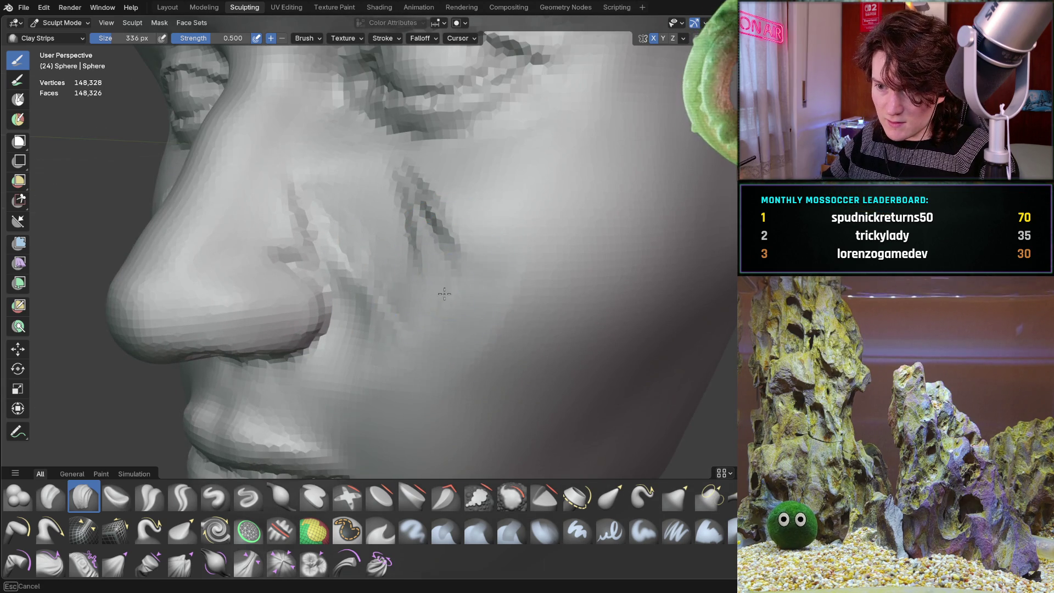
{"action": "mouse_move", "coordinate": [432, 229]}
{"action": "middle_mouse_down"}
{"action": "mouse_move", "coordinate": [482, 278]}
{"action": "mouse_move", "coordinate": [465, 277]}
{"action": "middle_mouse_up"}
- Shrink the Clay Strips brush to 196 px and check the cheek crease from side and front
{"action": "key", "text": "f"}
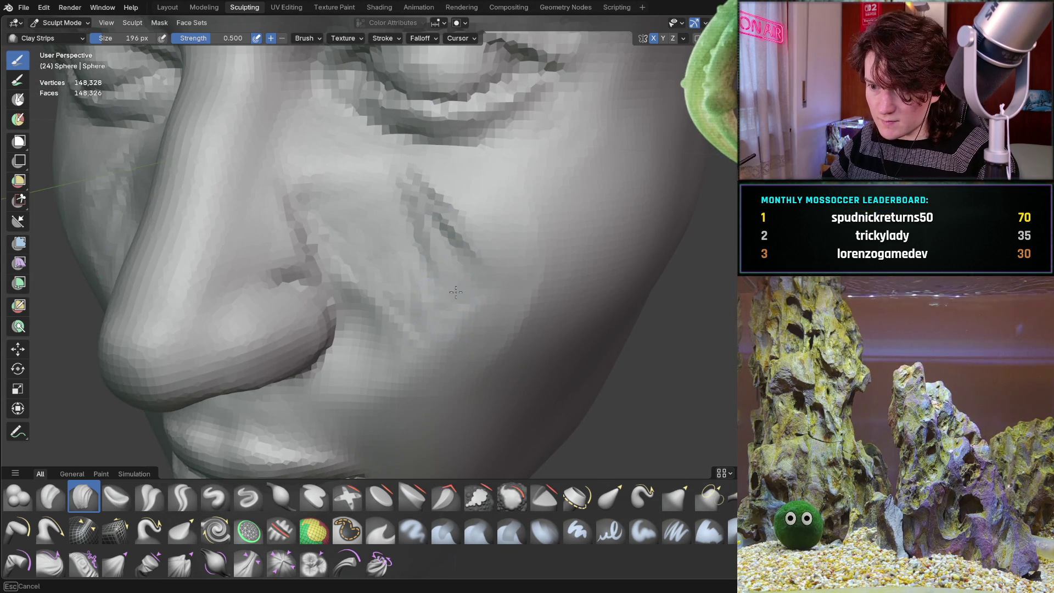
{"action": "middle_click_drag", "start_coordinate": [350, 215], "coordinate": [306, 200]}
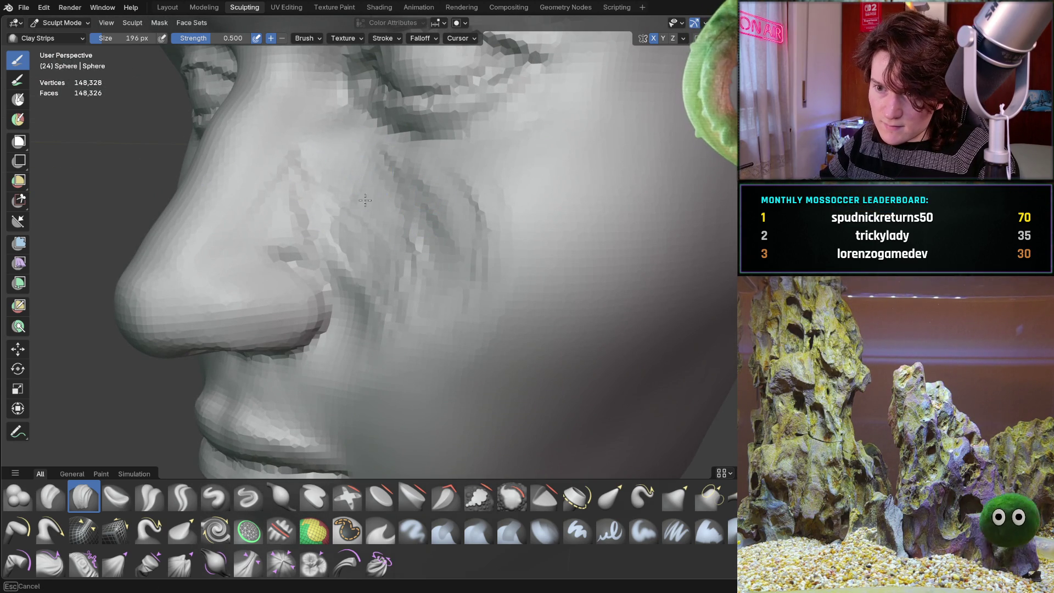
{"action": "middle_click_drag", "start_coordinate": [320, 203], "coordinate": [330, 193]}
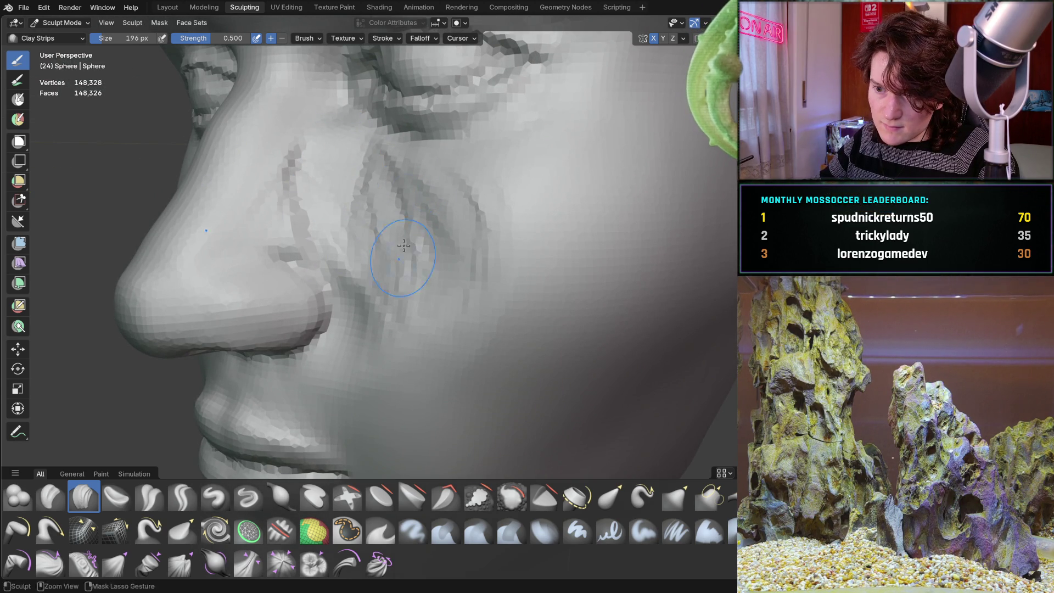
{"action": "middle_click_drag", "start_coordinate": [452, 220], "coordinate": [456, 222]}
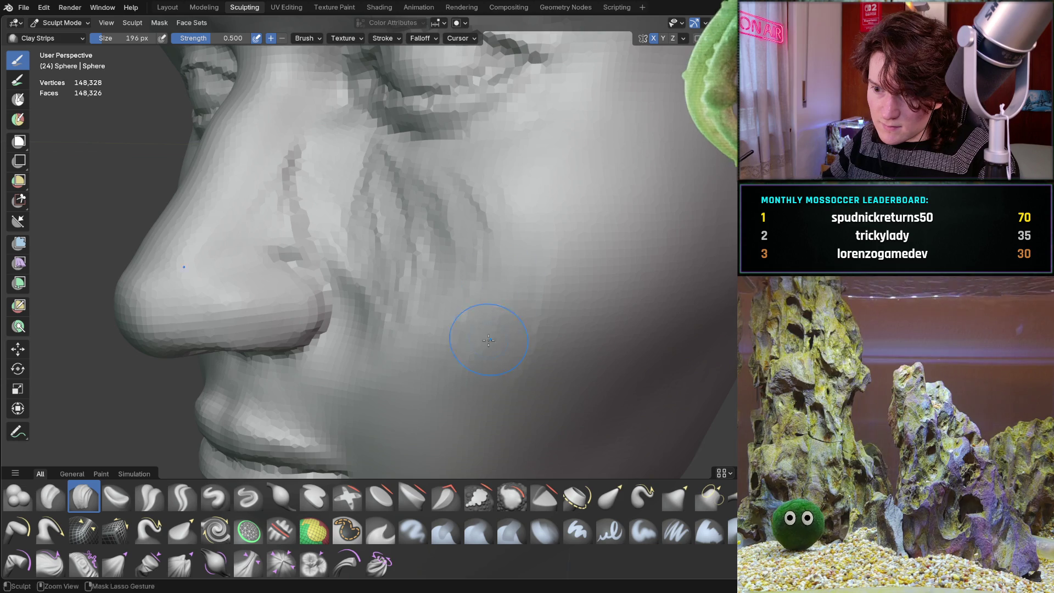
{"action": "mouse_move", "coordinate": [445, 278]}
{"action": "middle_mouse_down"}
{"action": "mouse_move", "coordinate": [471, 282]}
{"action": "mouse_move", "coordinate": [441, 305]}
{"action": "middle_mouse_up"}
{"action": "mouse_move", "coordinate": [388, 363]}
{"action": "middle_mouse_down"}
{"action": "mouse_move", "coordinate": [419, 372]}
{"action": "mouse_move", "coordinate": [465, 253]}
{"action": "middle_mouse_up"}
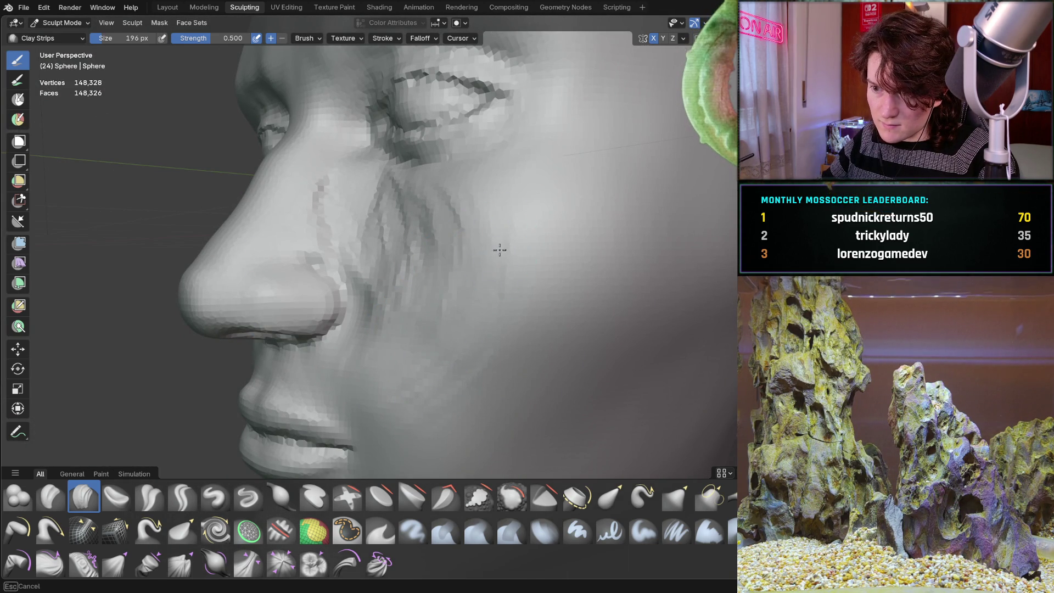
{"action": "mouse_move", "coordinate": [459, 188]}
{"action": "middle_mouse_down"}
{"action": "mouse_move", "coordinate": [373, 273]}
{"action": "mouse_move", "coordinate": [459, 229]}
{"action": "mouse_move", "coordinate": [379, 233]}
{"action": "middle_mouse_up"}
{"action": "scroll", "coordinate": [355, 235], "scroll_direction": "up", "scroll_amount": 4}
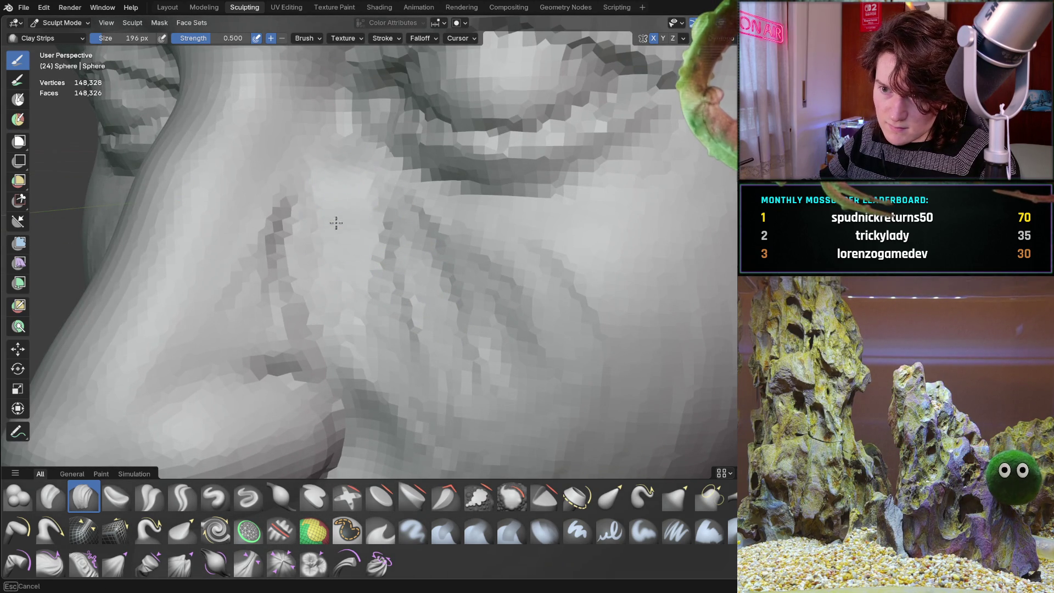
{"action": "middle_click_drag", "start_coordinate": [390, 270], "coordinate": [394, 238]}
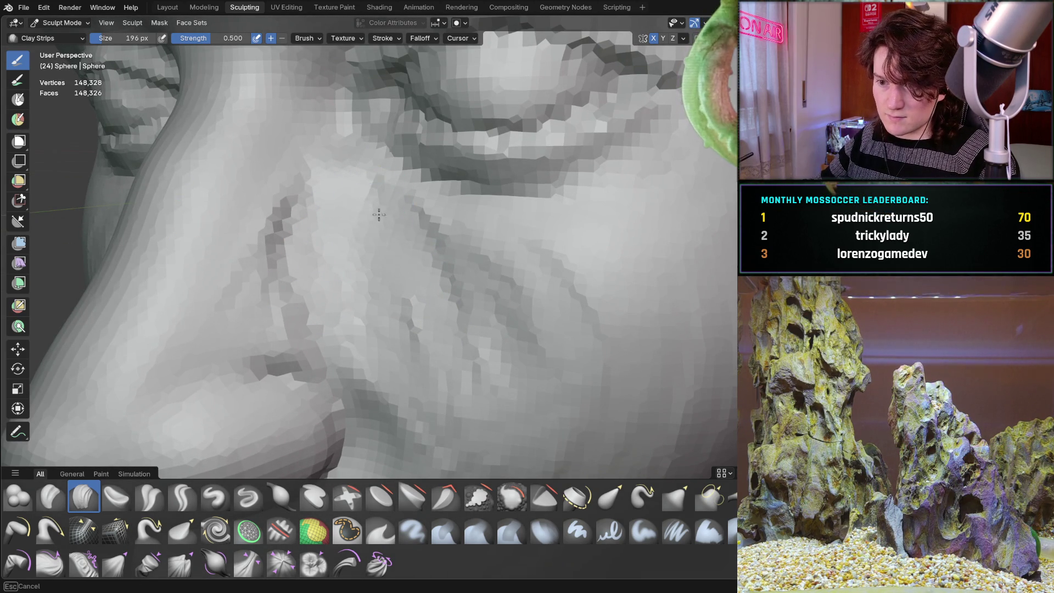
{"action": "mouse_move", "coordinate": [539, 283]}
{"action": "middle_mouse_down"}
{"action": "mouse_move", "coordinate": [555, 384]}
{"action": "mouse_move", "coordinate": [353, 329]}
{"action": "mouse_move", "coordinate": [313, 338]}
{"action": "mouse_move", "coordinate": [330, 263]}
{"action": "mouse_move", "coordinate": [308, 201]}
{"action": "middle_mouse_up"}
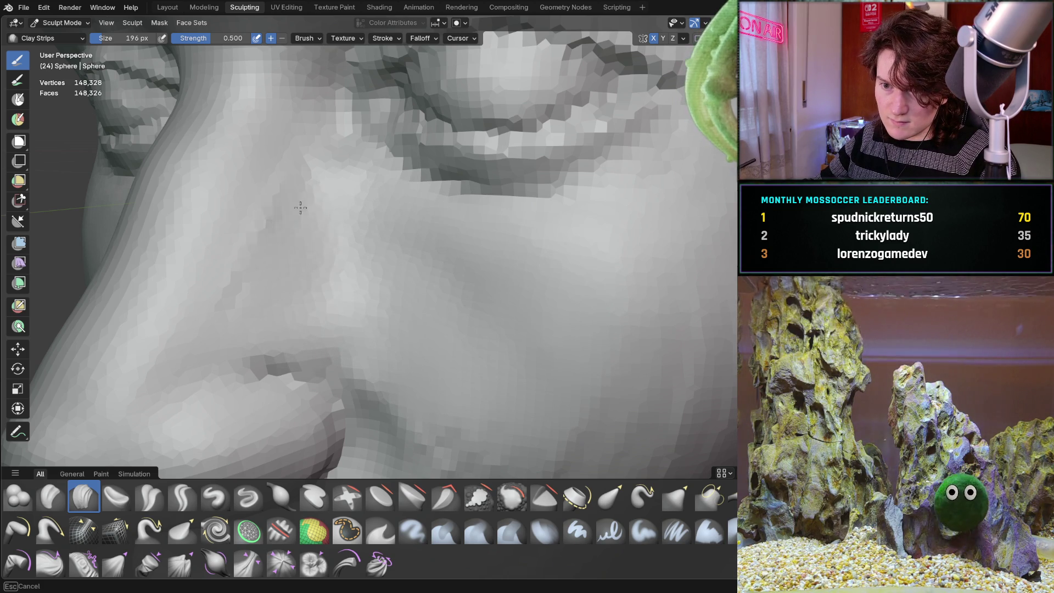
{"action": "mouse_move", "coordinate": [417, 255]}
{"action": "middle_mouse_down"}
{"action": "mouse_move", "coordinate": [420, 285]}
{"action": "mouse_move", "coordinate": [417, 276]}
{"action": "middle_mouse_up"}
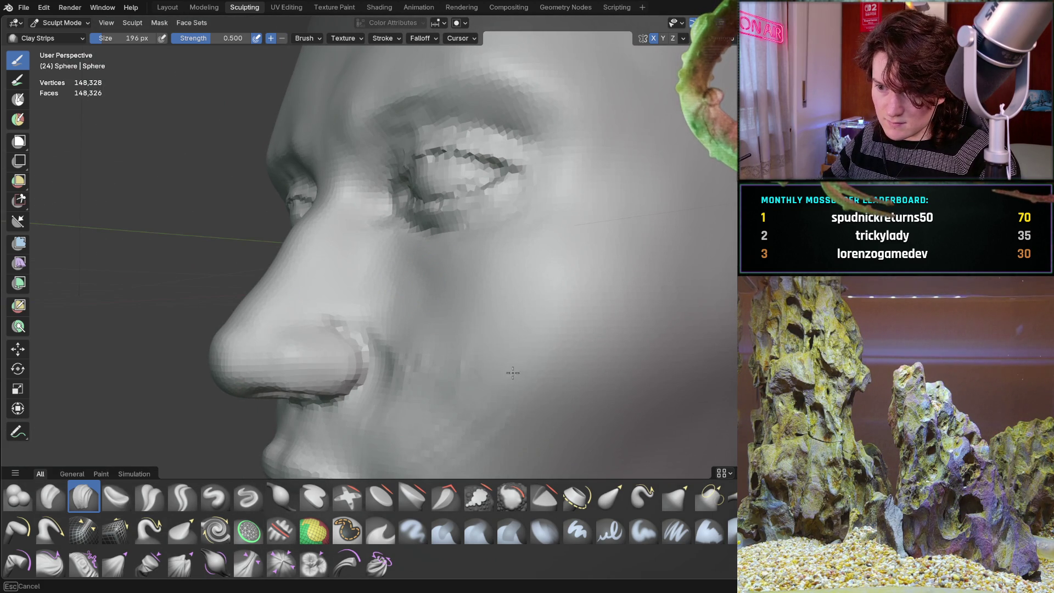
{"action": "scroll", "coordinate": [400, 296], "scroll_direction": "up", "scroll_amount": 3}
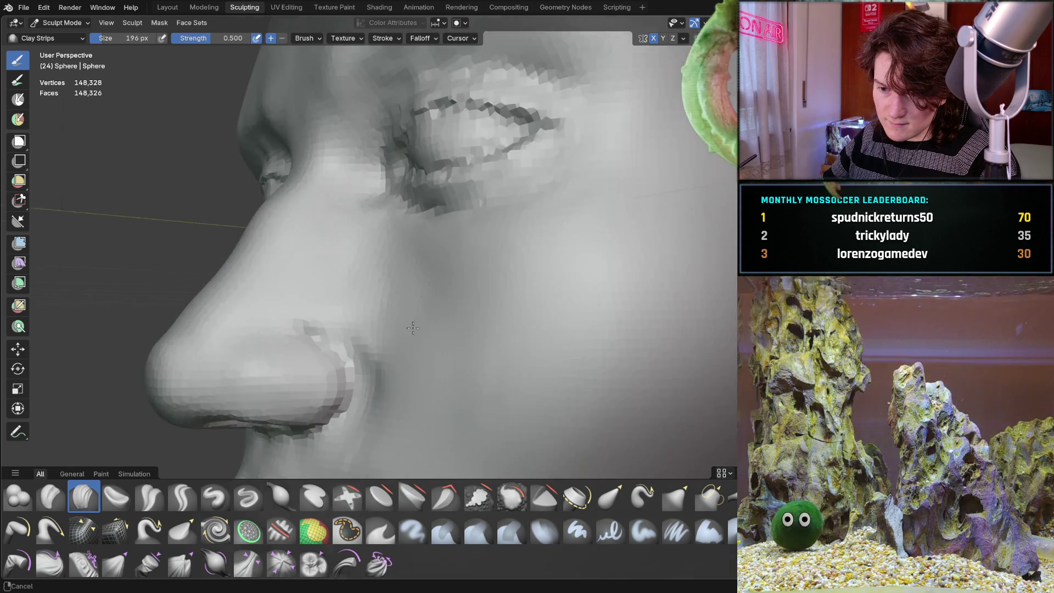
{"action": "middle_click_drag", "start_coordinate": [400, 290], "coordinate": [364, 261]}
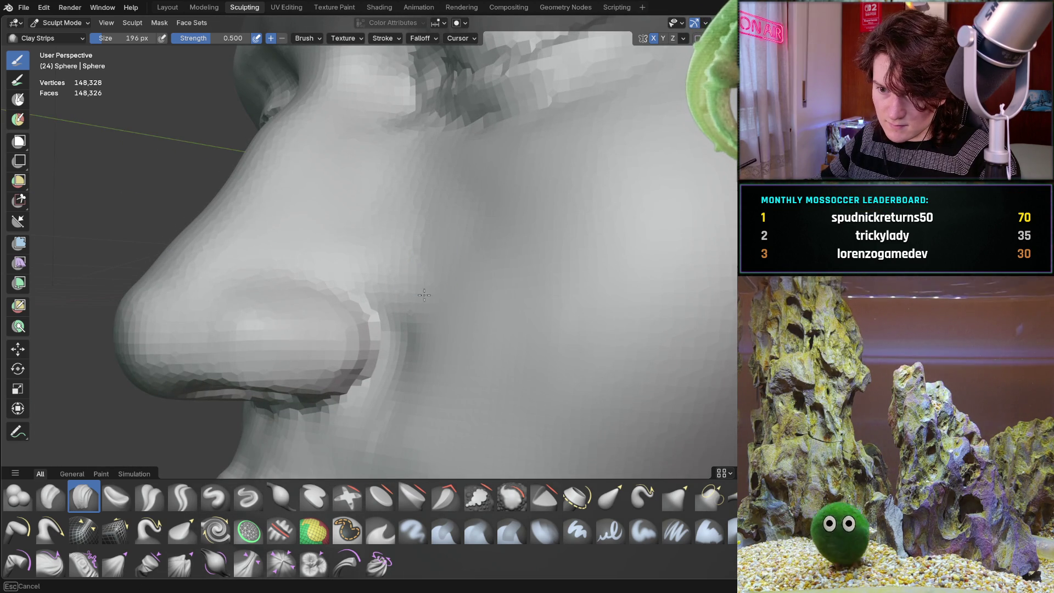
{"action": "middle_click_drag", "start_coordinate": [430, 319], "coordinate": [459, 305]}
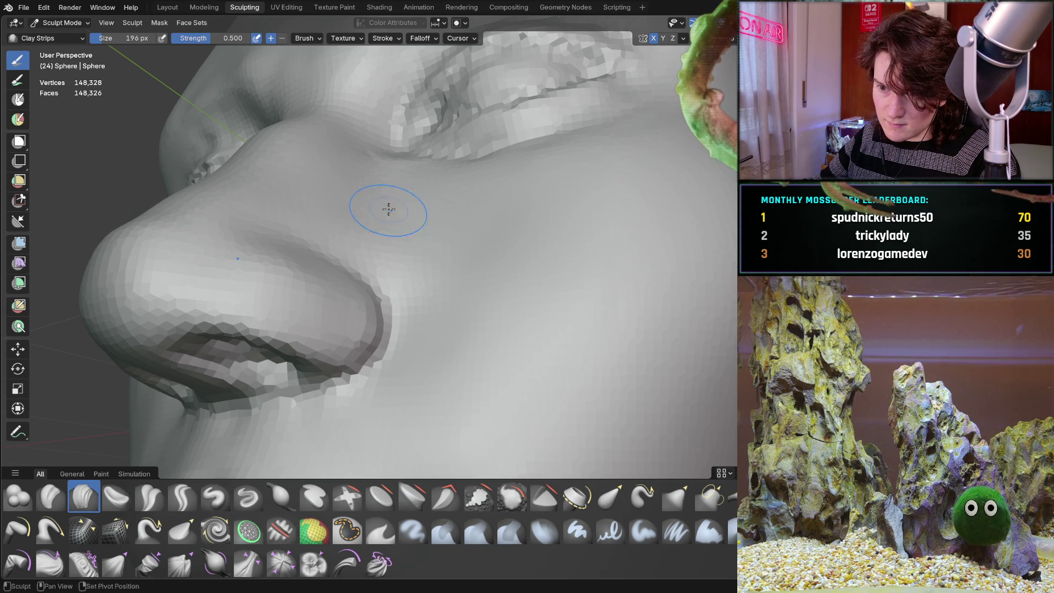
{"action": "mouse_move", "coordinate": [455, 252]}
{"action": "middle_mouse_down"}
{"action": "mouse_move", "coordinate": [417, 297]}
{"action": "mouse_move", "coordinate": [423, 329]}
{"action": "mouse_move", "coordinate": [453, 309]}
{"action": "middle_mouse_up"}
{"action": "mouse_move", "coordinate": [401, 352]}
{"action": "middle_mouse_down"}
{"action": "mouse_move", "coordinate": [409, 341]}
{"action": "mouse_move", "coordinate": [377, 322]}
{"action": "mouse_move", "coordinate": [459, 273]}
{"action": "middle_mouse_up"}
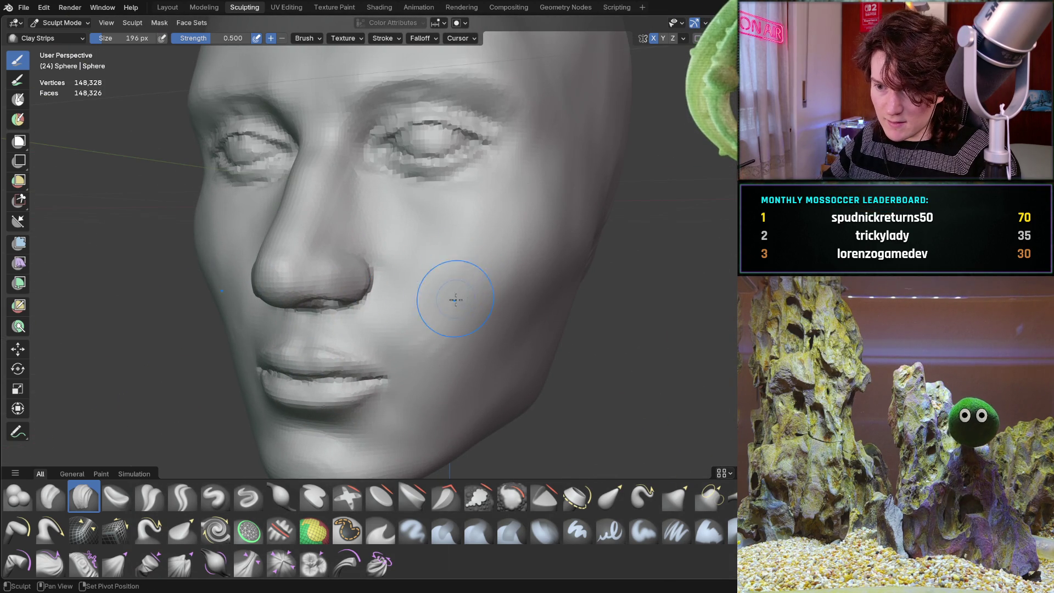
- Frame the nose in side profile, switch to the Grab brush, and set it to 326 px
{"action": "scroll", "coordinate": [481, 289], "scroll_direction": "up", "scroll_amount": 3}
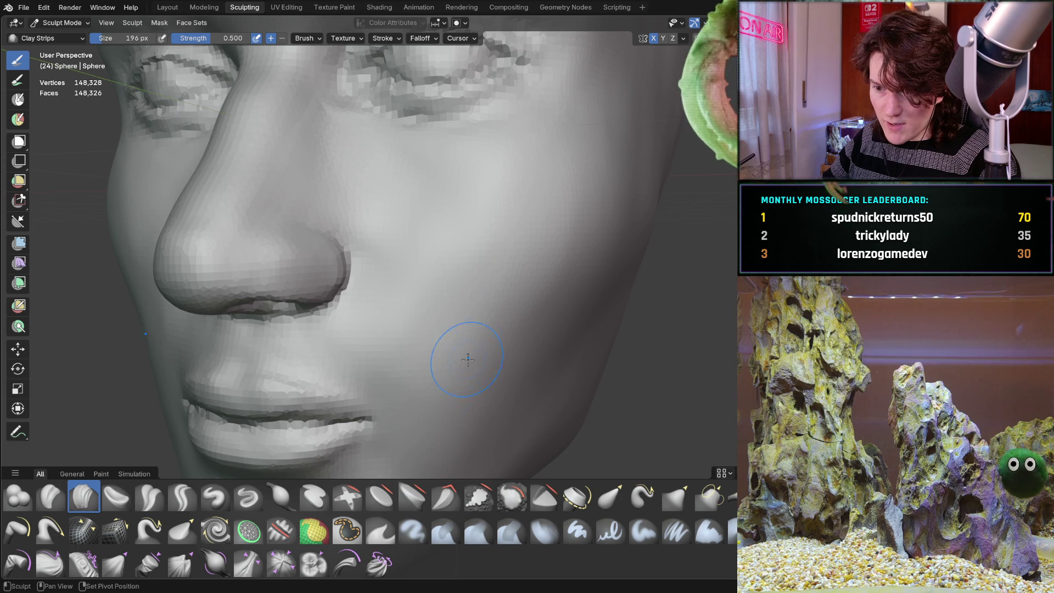
{"action": "mouse_move", "coordinate": [581, 197]}
{"action": "middle_mouse_down"}
{"action": "mouse_move", "coordinate": [454, 252]}
{"action": "mouse_move", "coordinate": [400, 200]}
{"action": "middle_mouse_up"}
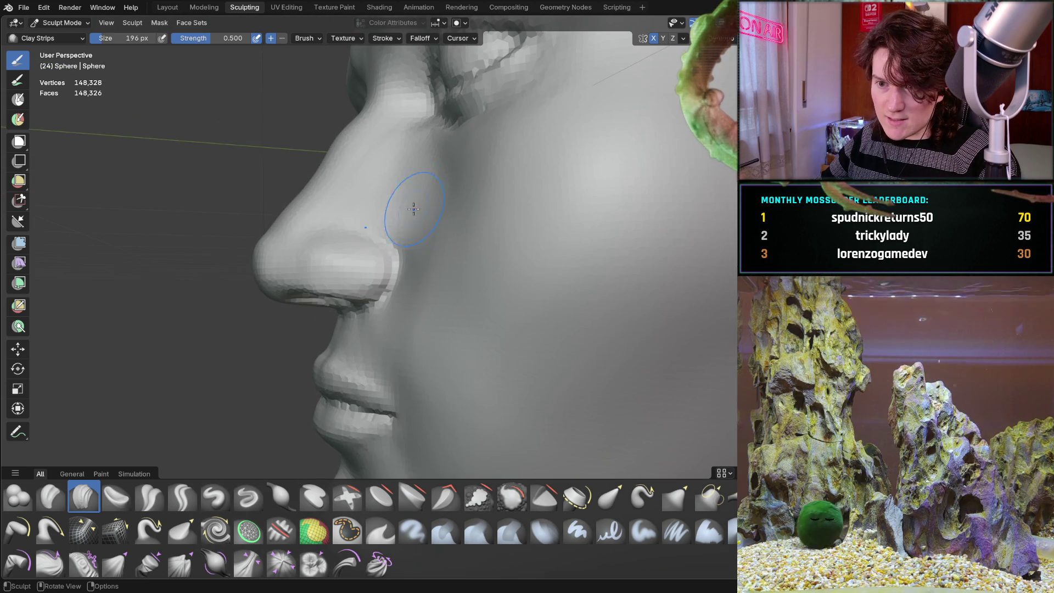
{"action": "mouse_move", "coordinate": [342, 252]}
{"action": "middle_mouse_down"}
{"action": "mouse_move", "coordinate": [523, 209]}
{"action": "mouse_move", "coordinate": [384, 242]}
{"action": "mouse_move", "coordinate": [329, 235]}
{"action": "mouse_move", "coordinate": [408, 250]}
{"action": "mouse_move", "coordinate": [363, 275]}
{"action": "middle_mouse_up"}
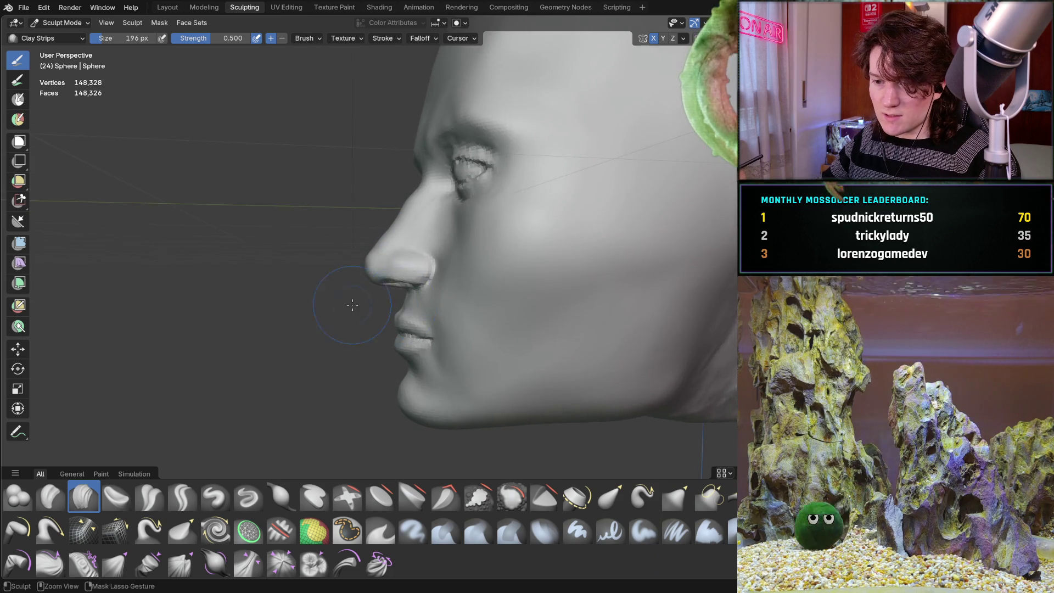
{"action": "scroll", "coordinate": [353, 278], "scroll_direction": "up", "scroll_amount": 3}
{"action": "key", "text": "g"}
{"action": "key", "text": "f"}
{"action": "left_click", "coordinate": [345, 258]}
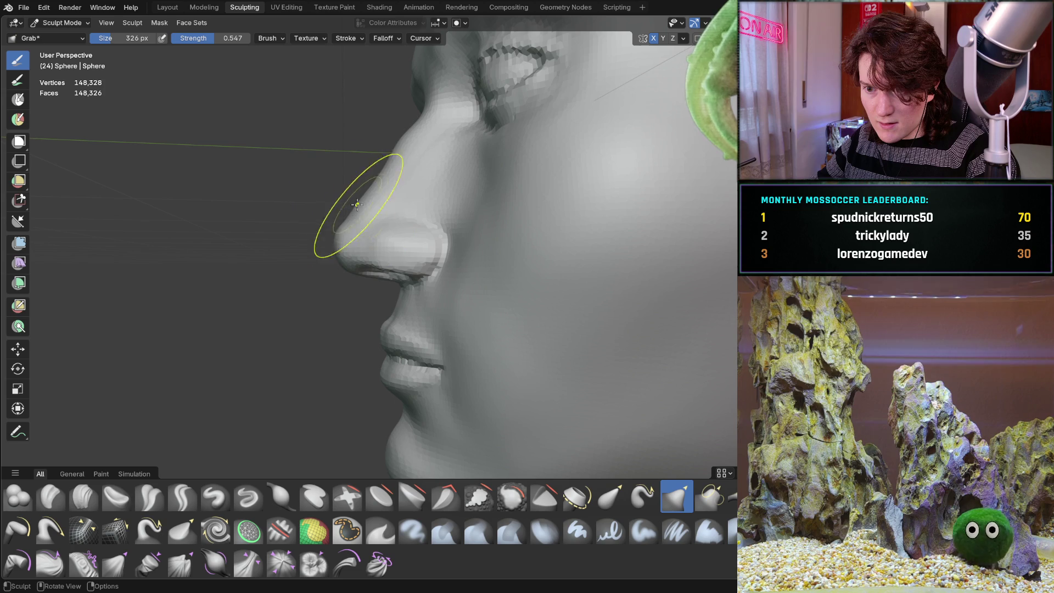
- Orbit around the nose bridge, underside and side profile to inspect the nose shape
{"action": "mouse_move", "coordinate": [371, 187]}
{"action": "middle_mouse_down"}
{"action": "mouse_move", "coordinate": [394, 146]}
{"action": "mouse_move", "coordinate": [377, 130]}
{"action": "mouse_move", "coordinate": [522, 189]}
{"action": "mouse_move", "coordinate": [431, 171]}
{"action": "mouse_move", "coordinate": [362, 205]}
{"action": "middle_mouse_up"}
{"action": "mouse_move", "coordinate": [355, 252]}
{"action": "middle_mouse_down"}
{"action": "mouse_move", "coordinate": [341, 208]}
{"action": "mouse_move", "coordinate": [357, 195]}
{"action": "mouse_move", "coordinate": [346, 182]}
{"action": "middle_mouse_up"}
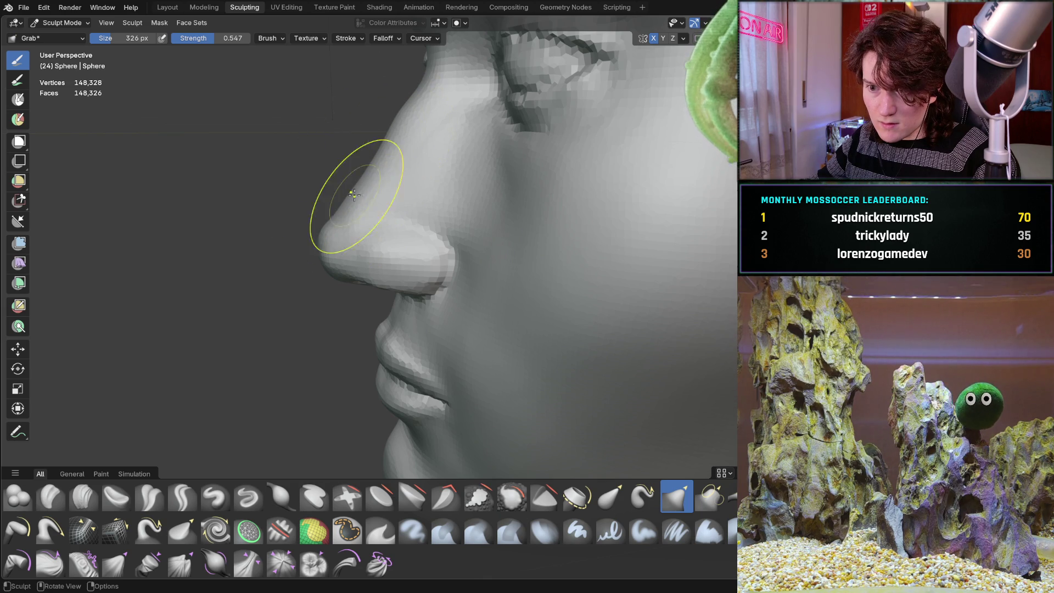
{"action": "mouse_move", "coordinate": [348, 271]}
{"action": "middle_mouse_down"}
{"action": "mouse_move", "coordinate": [482, 223]}
{"action": "mouse_move", "coordinate": [410, 212]}
{"action": "middle_mouse_up"}
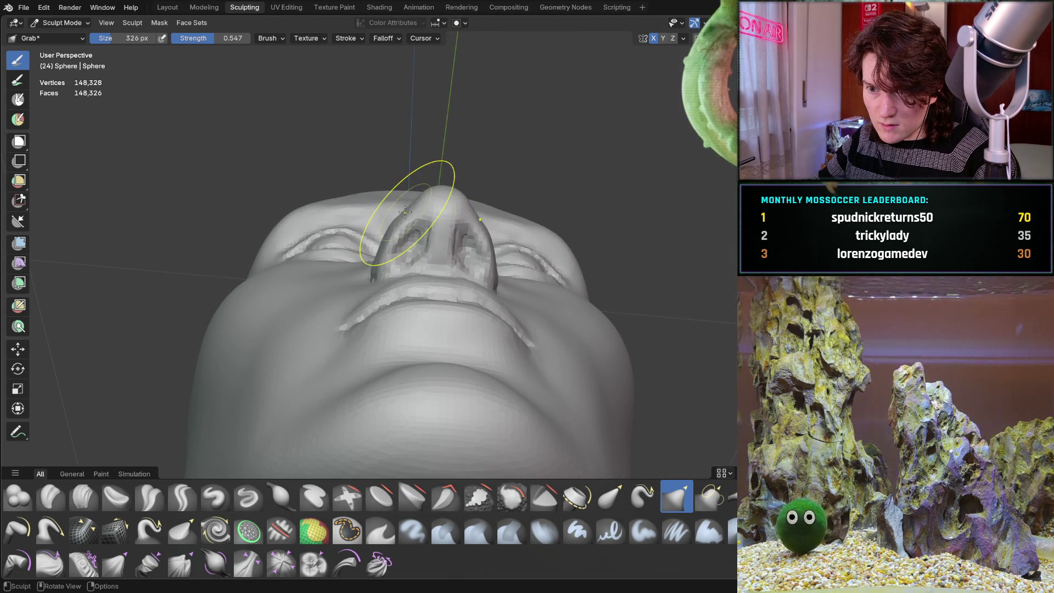
{"action": "middle_click_drag", "start_coordinate": [426, 191], "coordinate": [308, 294]}
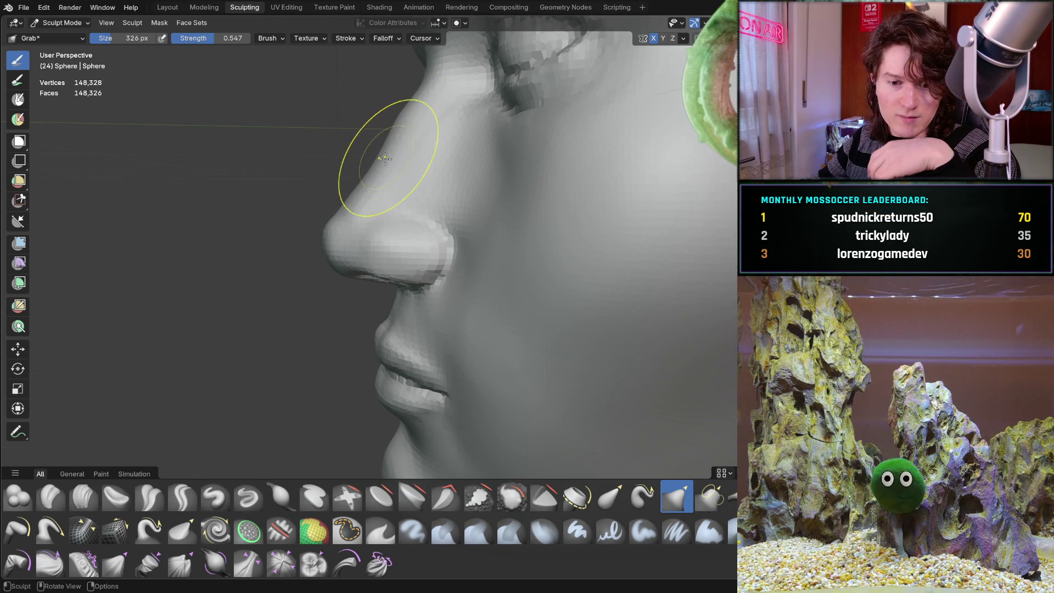
{"action": "mouse_move", "coordinate": [400, 176]}
{"action": "middle_mouse_down"}
{"action": "mouse_move", "coordinate": [403, 199]}
{"action": "mouse_move", "coordinate": [403, 167]}
{"action": "middle_mouse_up"}
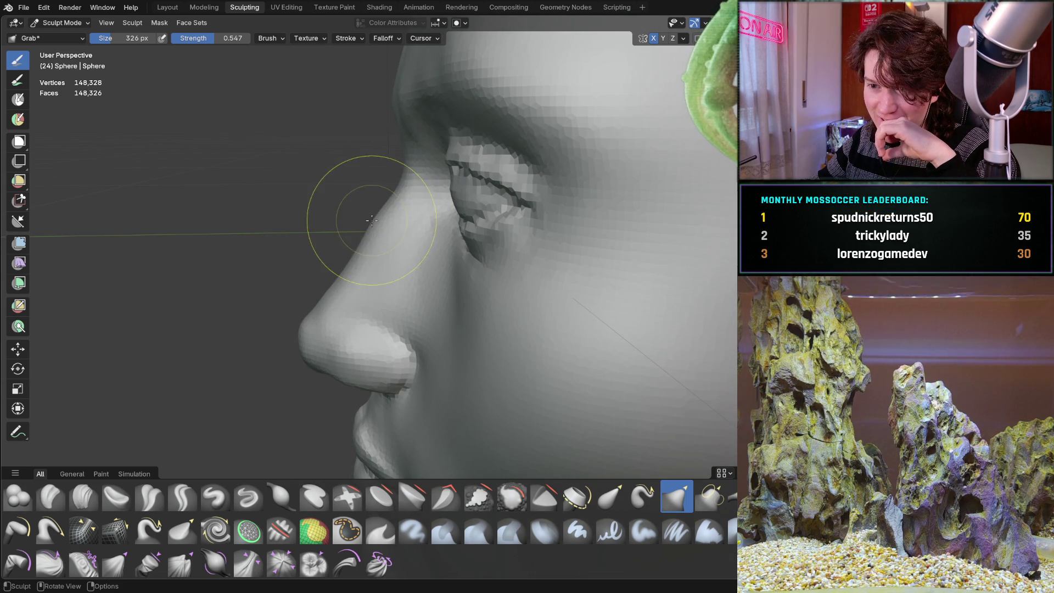
{"action": "mouse_move", "coordinate": [455, 209]}
{"action": "middle_mouse_down"}
{"action": "mouse_move", "coordinate": [446, 224]}
{"action": "mouse_move", "coordinate": [630, 226]}
{"action": "mouse_move", "coordinate": [494, 295]}
{"action": "middle_mouse_up"}
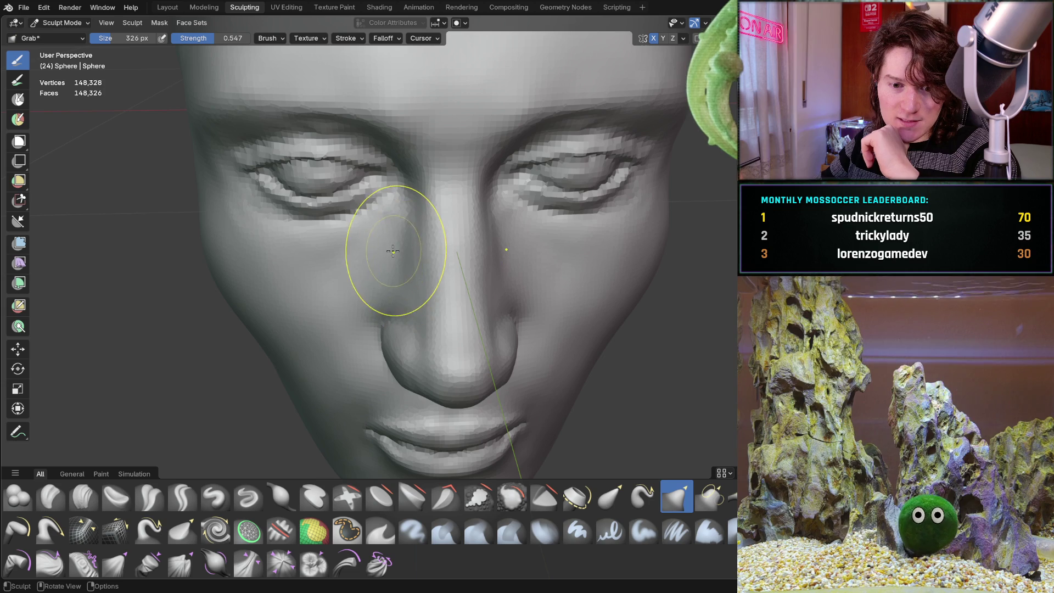
- Zoom onto the nose tip and pull it rounder and fuller with the Grab brush
{"action": "scroll", "coordinate": [427, 315], "scroll_direction": "up", "scroll_amount": 3}
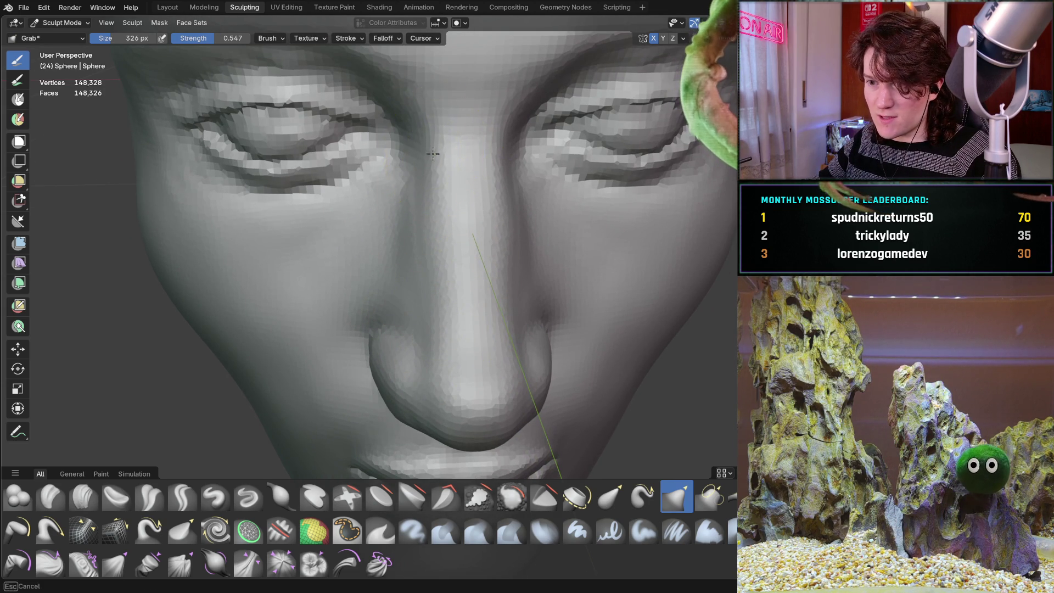
{"action": "mouse_move", "coordinate": [467, 169]}
{"action": "middle_mouse_down"}
{"action": "mouse_move", "coordinate": [353, 176]}
{"action": "mouse_move", "coordinate": [341, 200]}
{"action": "mouse_move", "coordinate": [362, 269]}
{"action": "middle_mouse_up"}
{"action": "scroll", "coordinate": [353, 200], "scroll_direction": "up", "scroll_amount": 2}
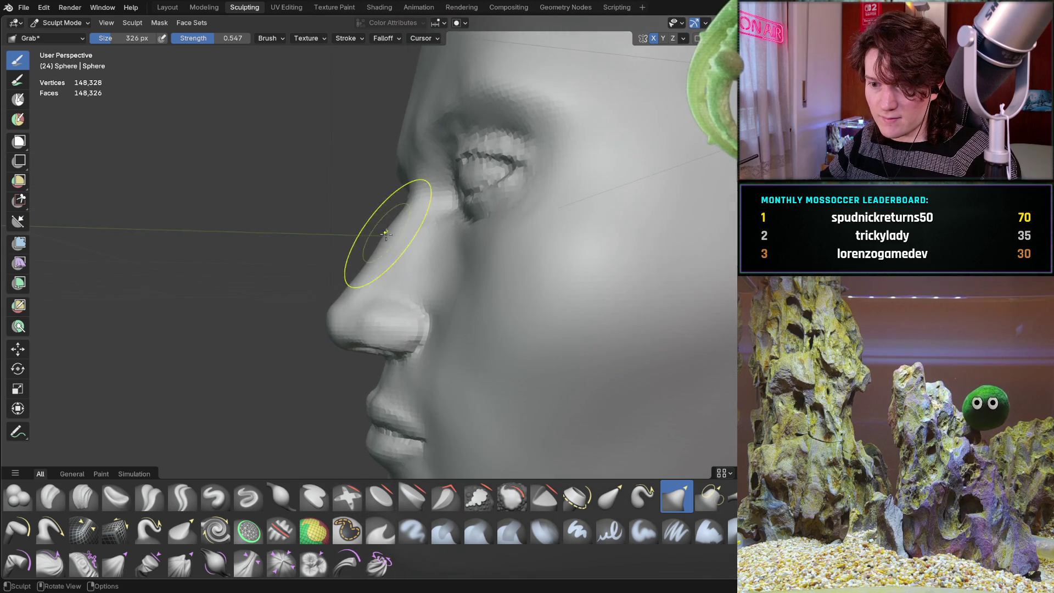
{"action": "scroll", "coordinate": [329, 329], "scroll_direction": "up", "scroll_amount": 3}
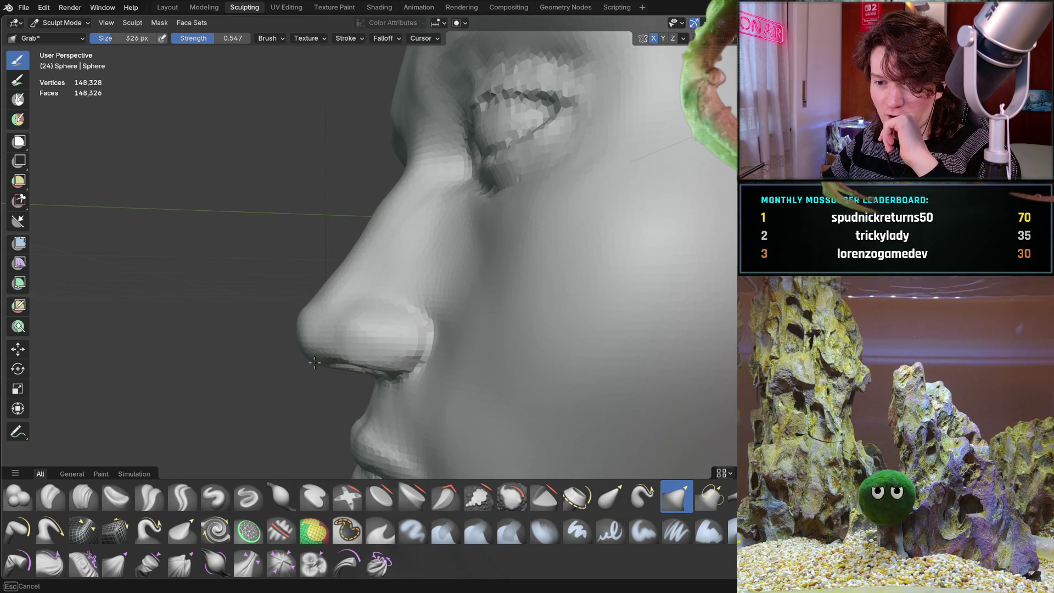
{"action": "left_click_drag", "start_coordinate": [301, 312], "coordinate": [310, 307]}
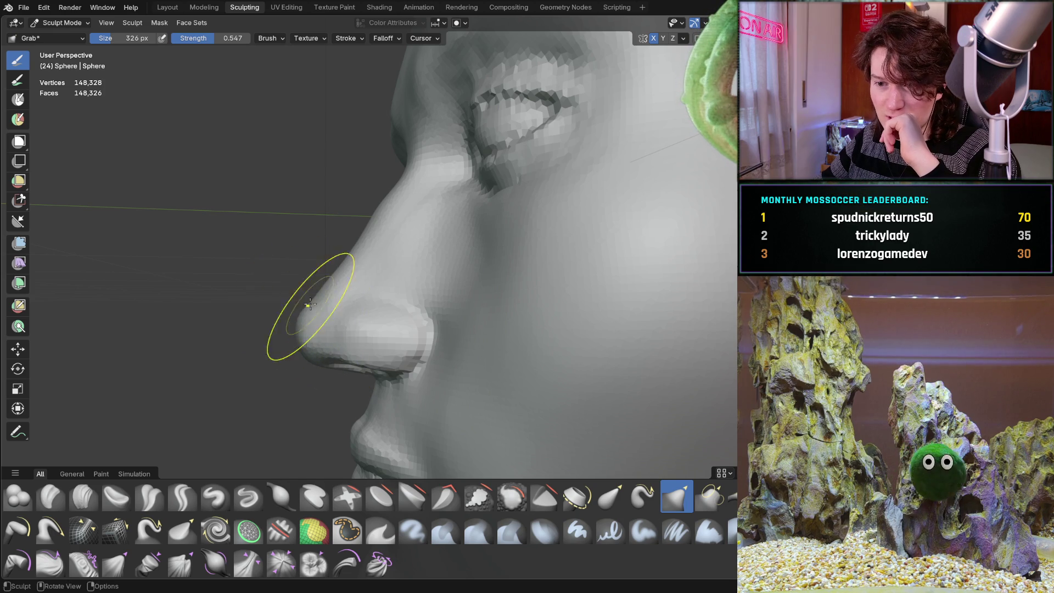
{"action": "mouse_move", "coordinate": [369, 295]}
{"action": "middle_mouse_down"}
{"action": "mouse_move", "coordinate": [447, 271]}
{"action": "mouse_move", "coordinate": [512, 284]}
{"action": "mouse_move", "coordinate": [404, 287]}
{"action": "mouse_move", "coordinate": [377, 318]}
{"action": "middle_mouse_up"}
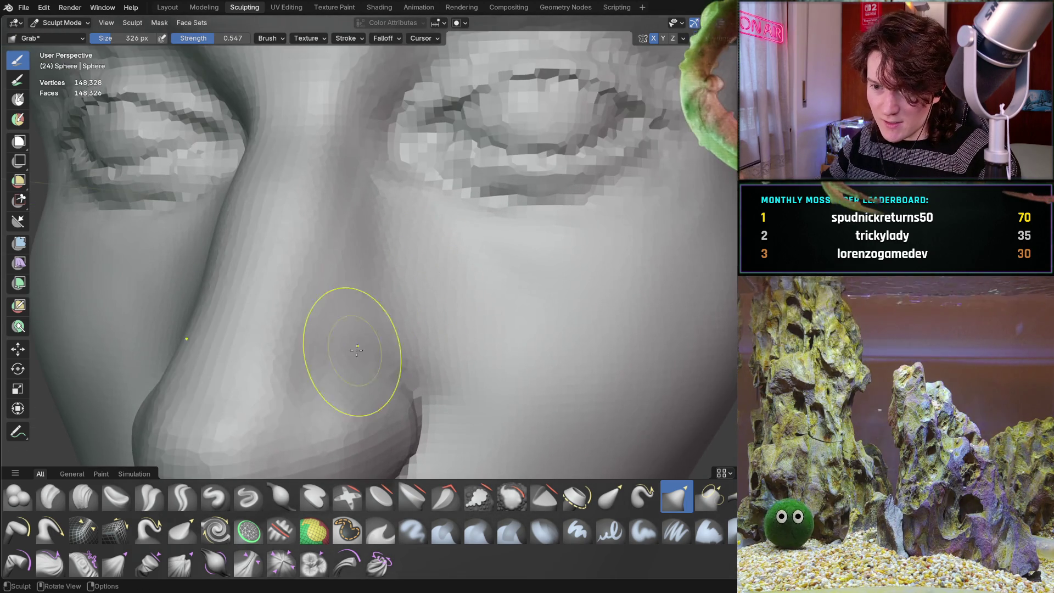
- Carve and deepen a Clay Strips crease beside the nose, then shrink the brush to 180 px
{"action": "left_click", "coordinate": [84, 497]}
{"action": "scroll", "coordinate": [278, 376], "scroll_direction": "up", "scroll_amount": 3}
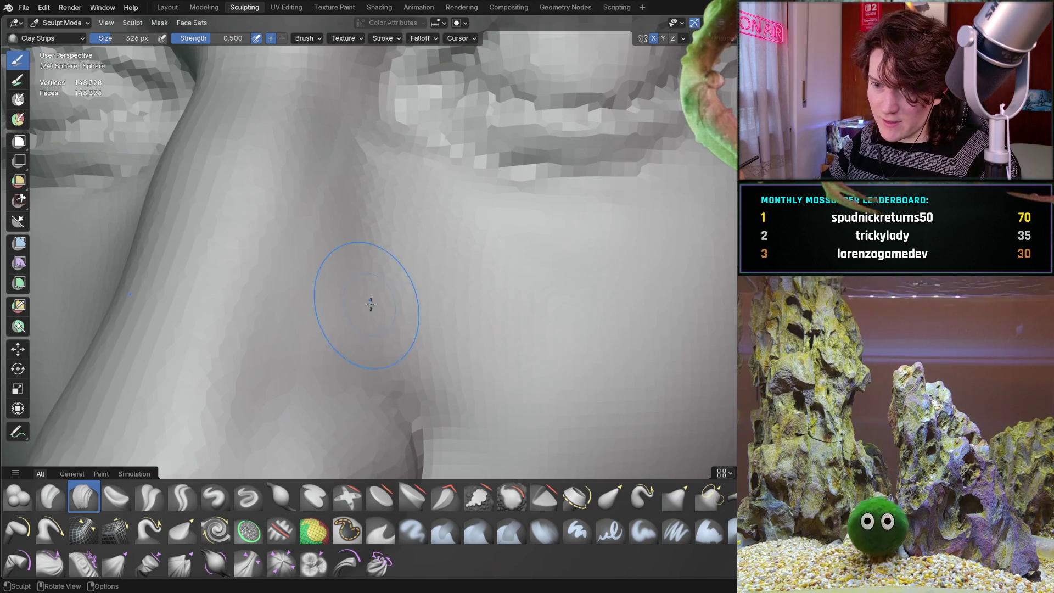
{"action": "left_click_drag", "start_coordinate": [331, 231], "coordinate": [335, 341]}
{"action": "left_click_drag", "start_coordinate": [353, 259], "coordinate": [327, 326]}
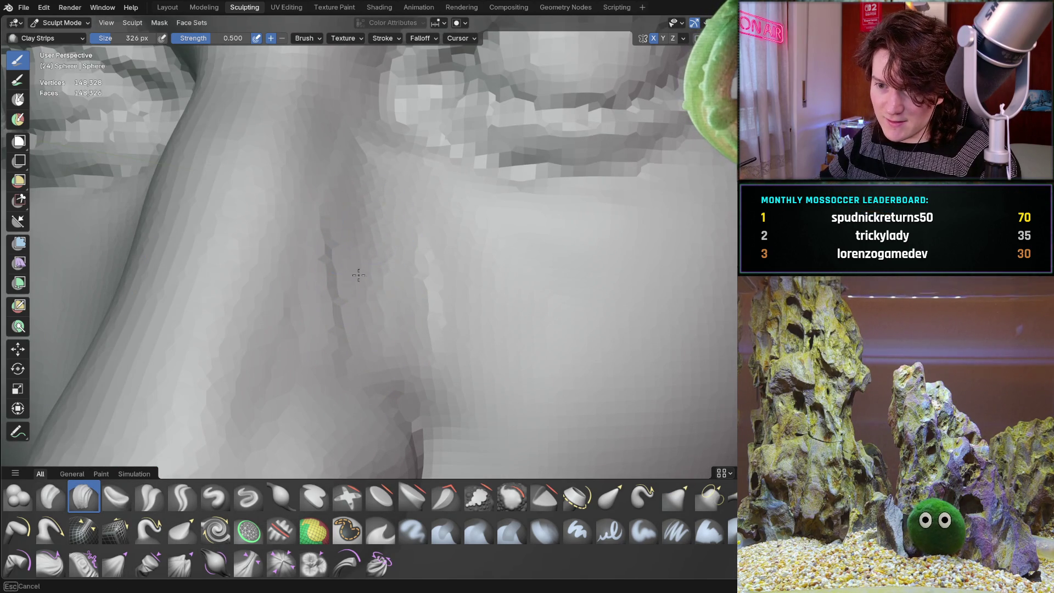
{"action": "middle_click_drag", "start_coordinate": [426, 257], "coordinate": [378, 281]}
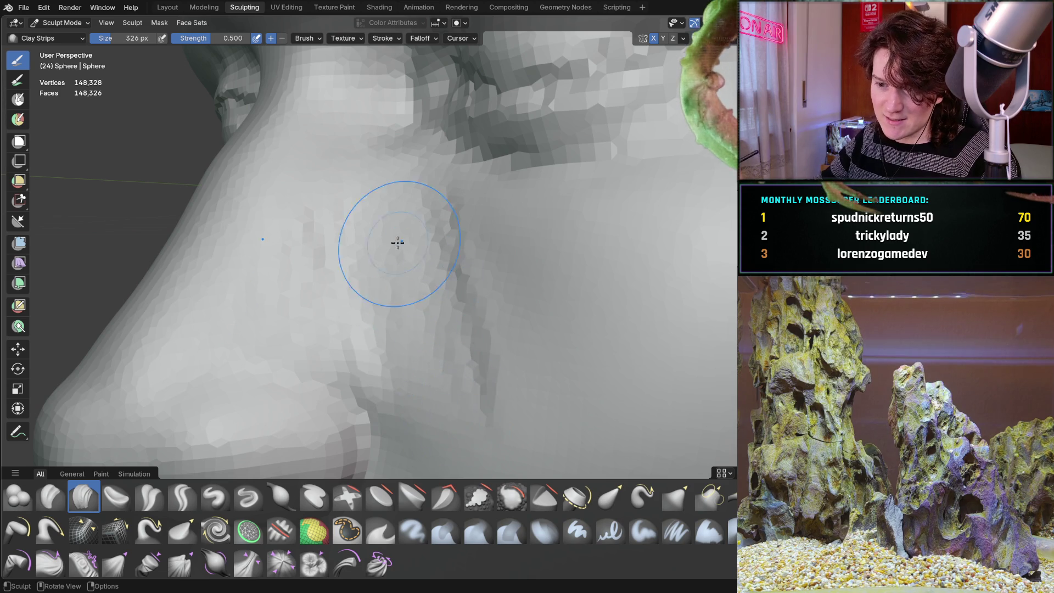
{"action": "middle_click_drag", "start_coordinate": [403, 246], "coordinate": [414, 325]}
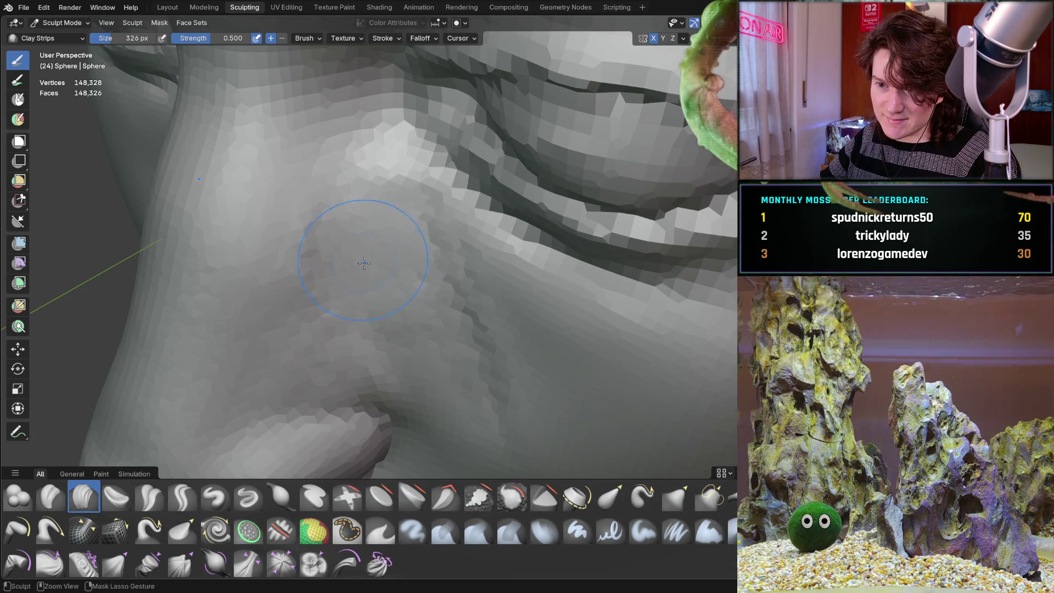
{"action": "mouse_move", "coordinate": [364, 291]}
{"action": "middle_mouse_down"}
{"action": "mouse_move", "coordinate": [368, 309]}
{"action": "mouse_move", "coordinate": [378, 222]}
{"action": "middle_mouse_up"}
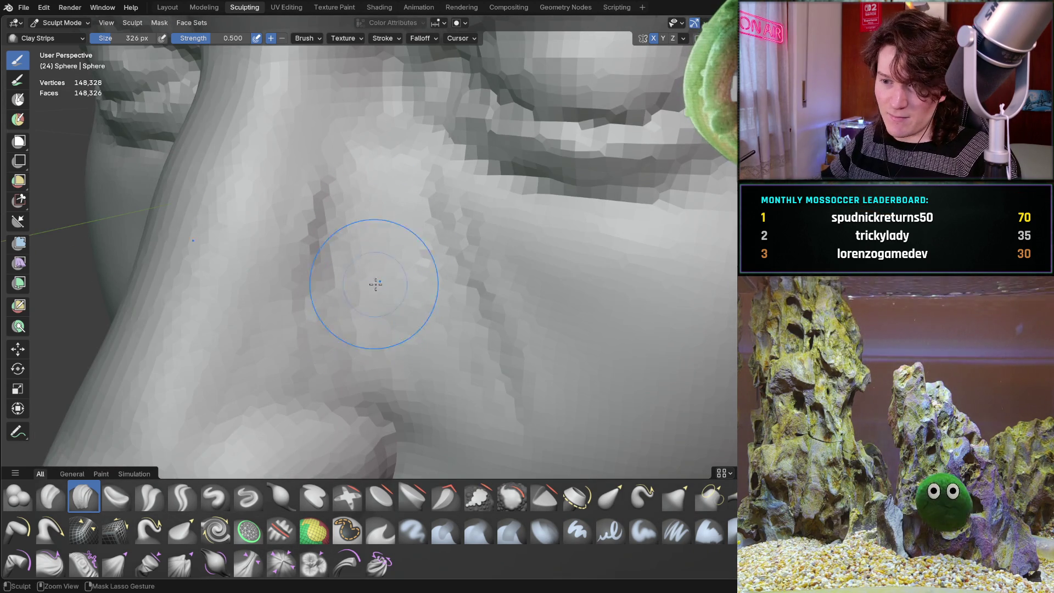
{"action": "key", "text": "f"}
{"action": "left_click", "coordinate": [436, 311]}
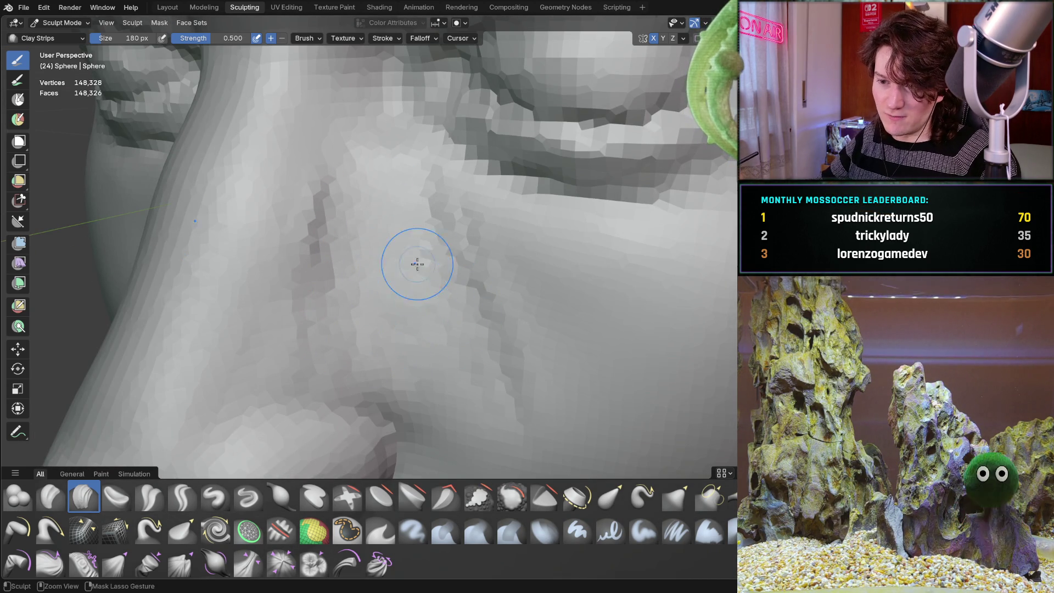